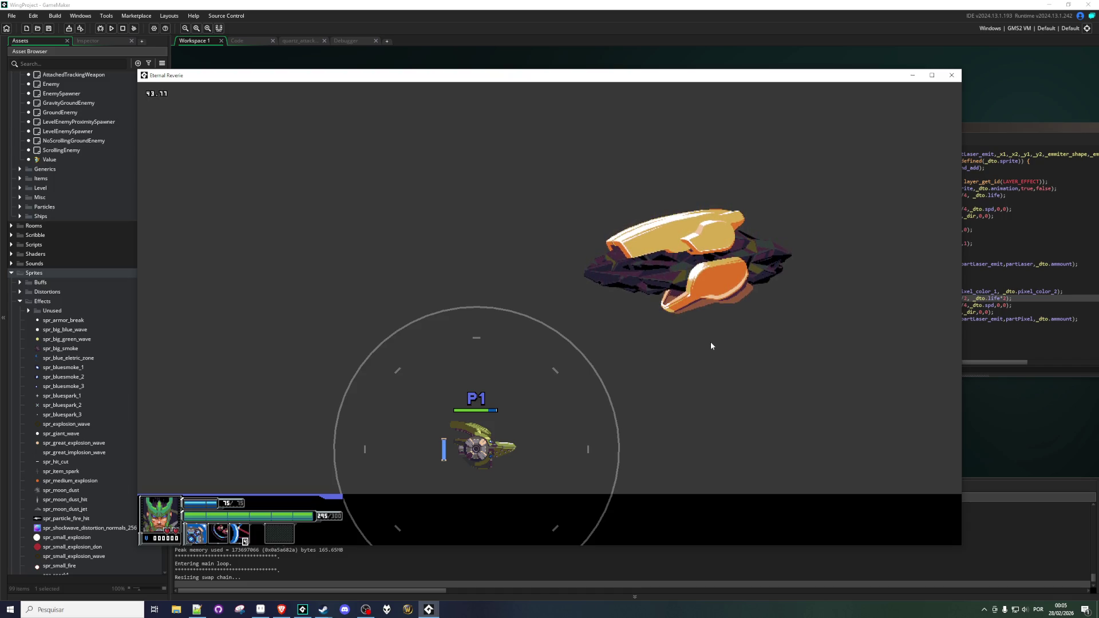
# Restart the run and steer the ship in all directions to dodge the Quartz boss's giant laser.
pyautogui.press('r')
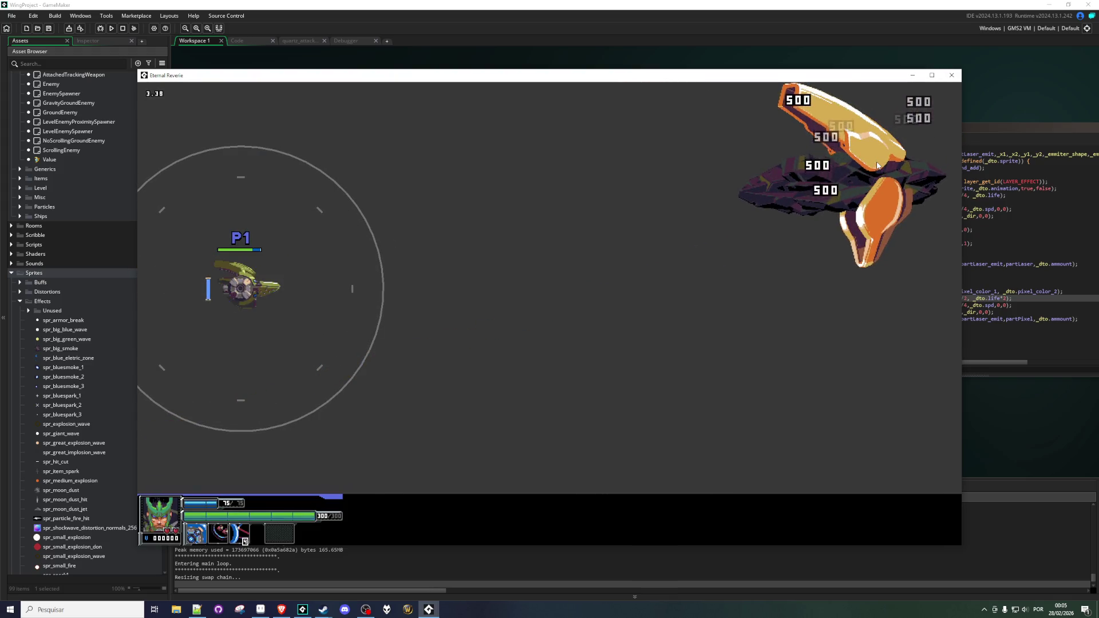
pyautogui.hotkey('Down', 'Right')
pyautogui.press('Right')
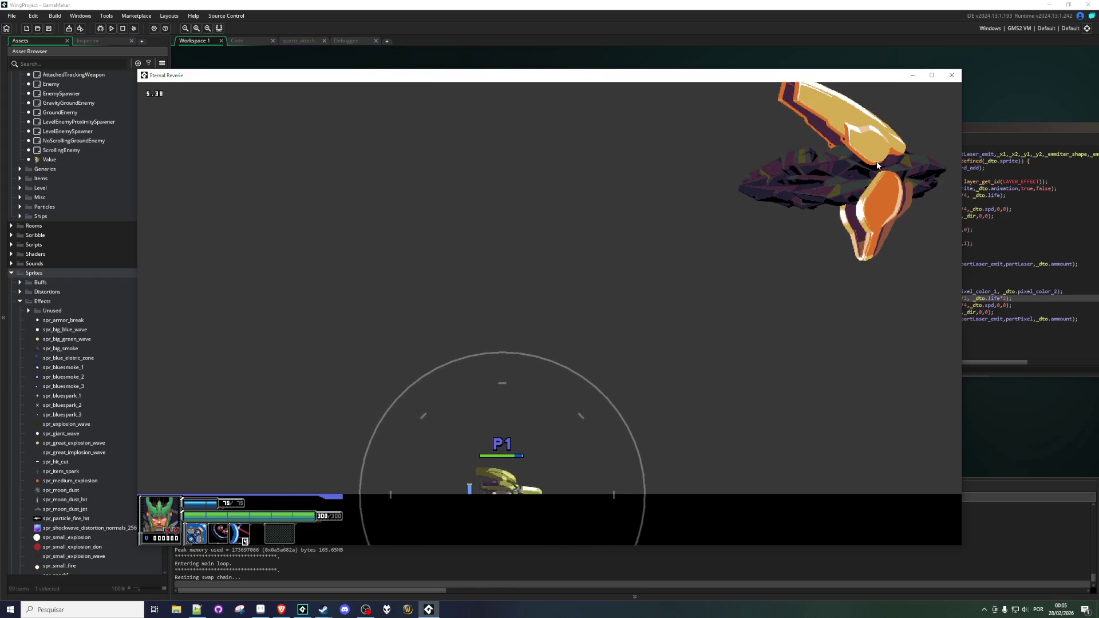
pyautogui.press('Up')
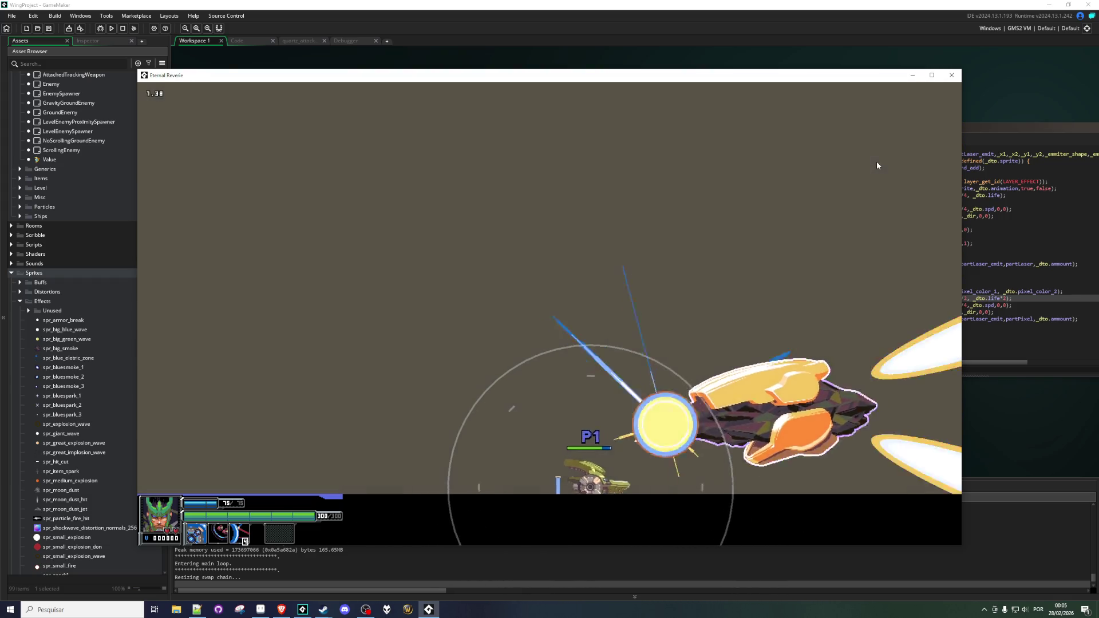
pyautogui.hotkey('Up', 'Left')
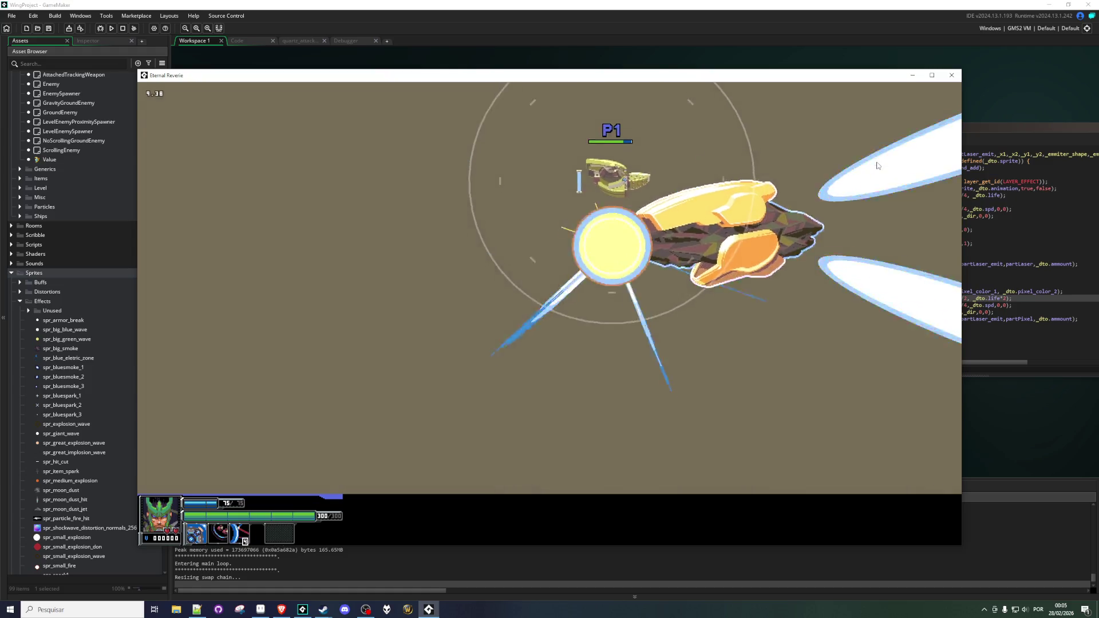
pyautogui.hotkey('Down', 'Right')
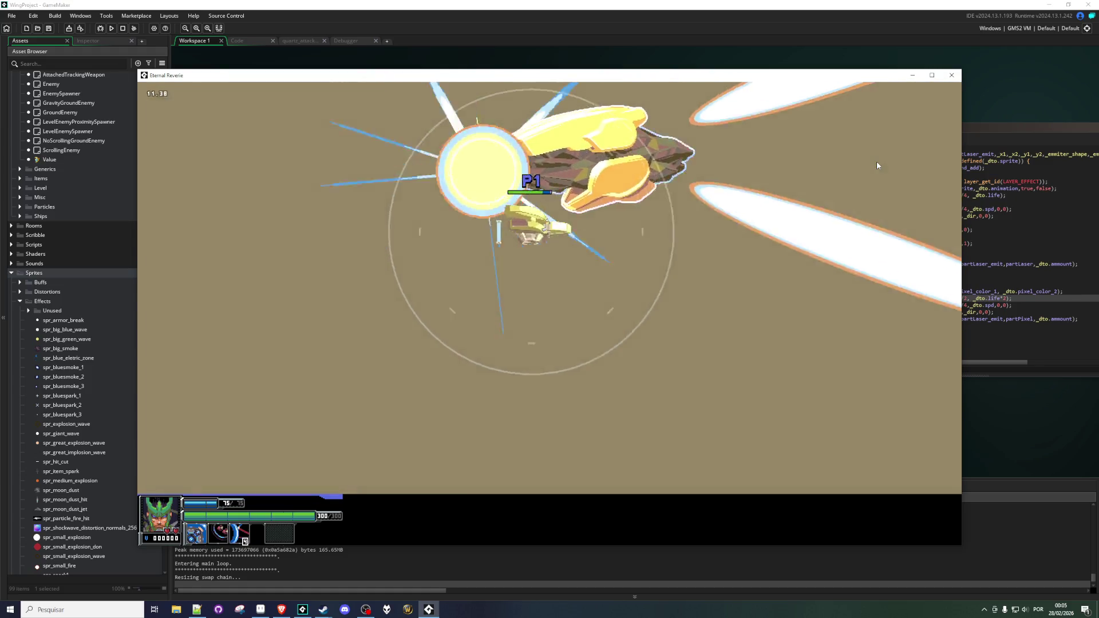
pyautogui.hotkey('Down', 'Left')
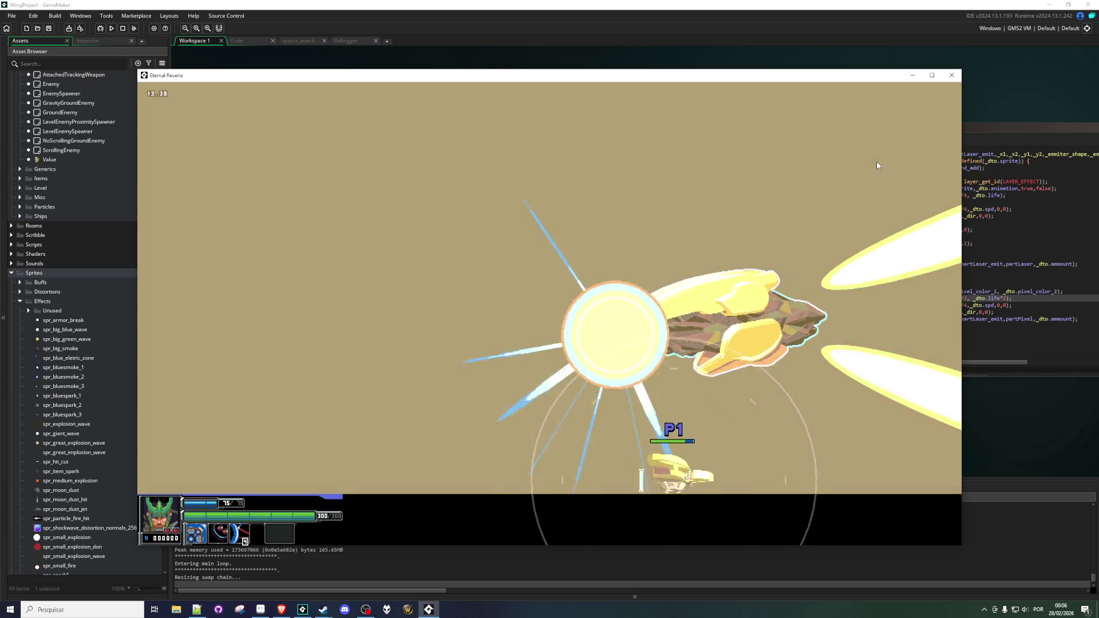
pyautogui.press('Up')
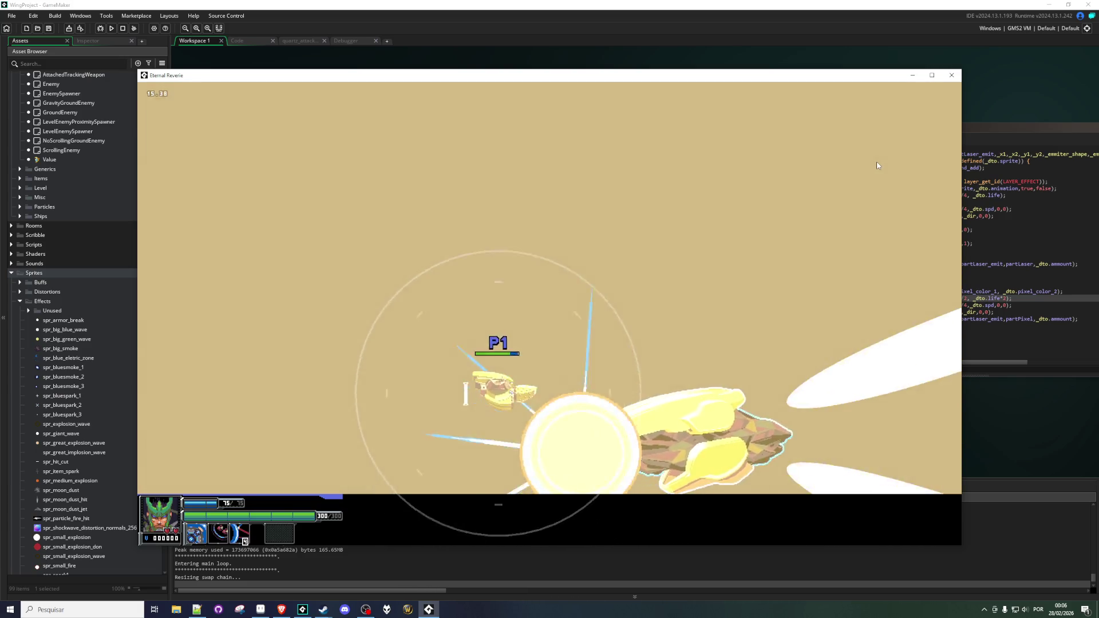
pyautogui.press('Left')
pyautogui.press('Down')
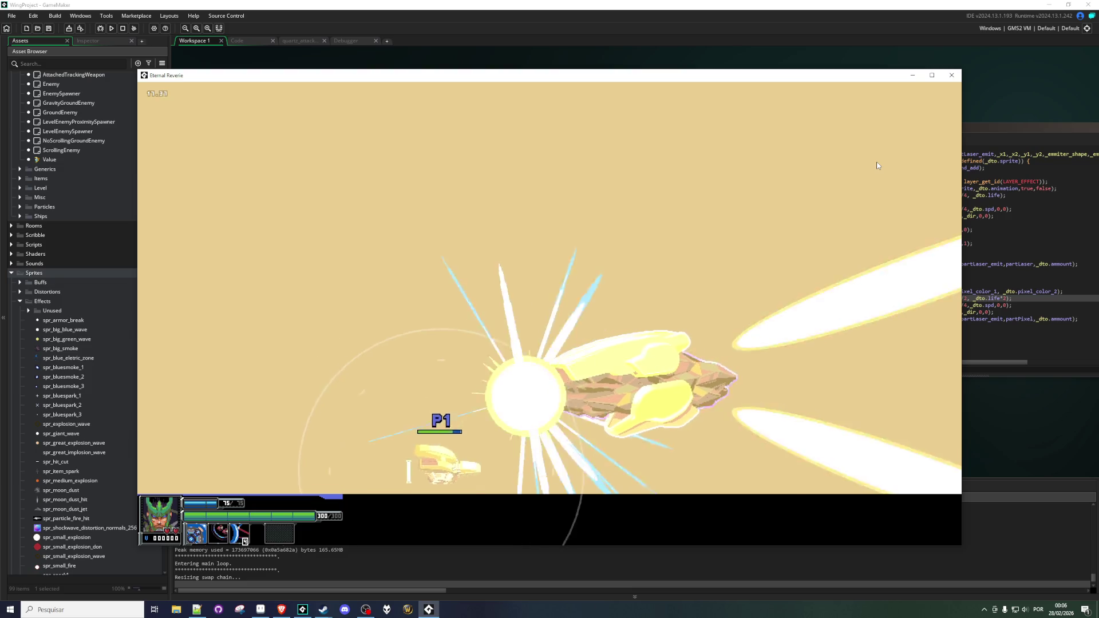
pyautogui.press('Left')
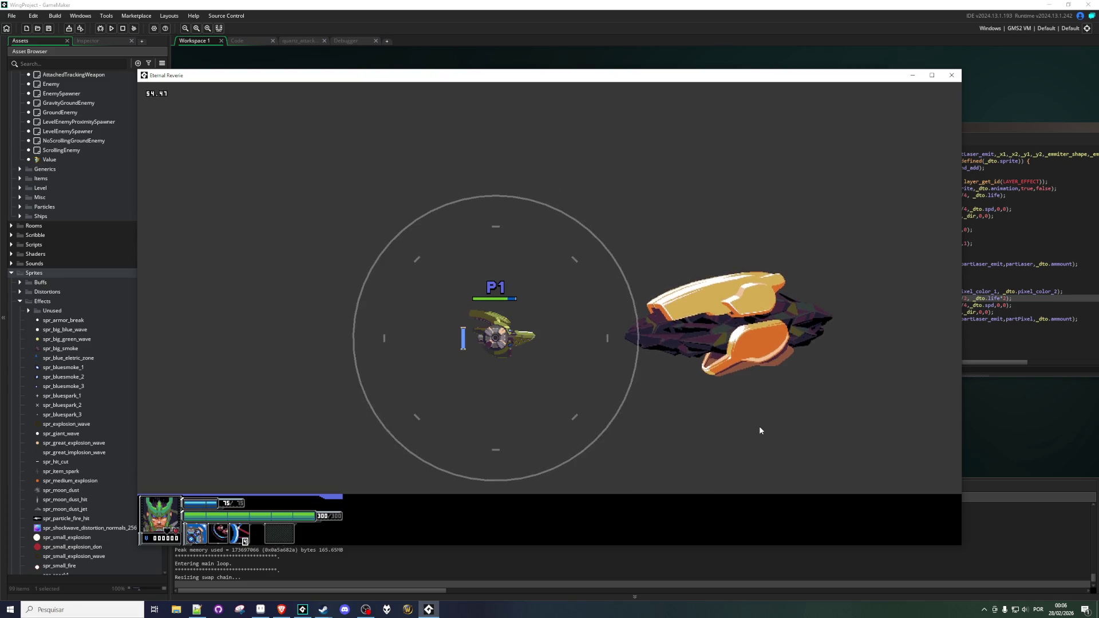
# Restart the room and raise the shield twice against the lasers until defeated, then close the game window.
pyautogui.press('r')
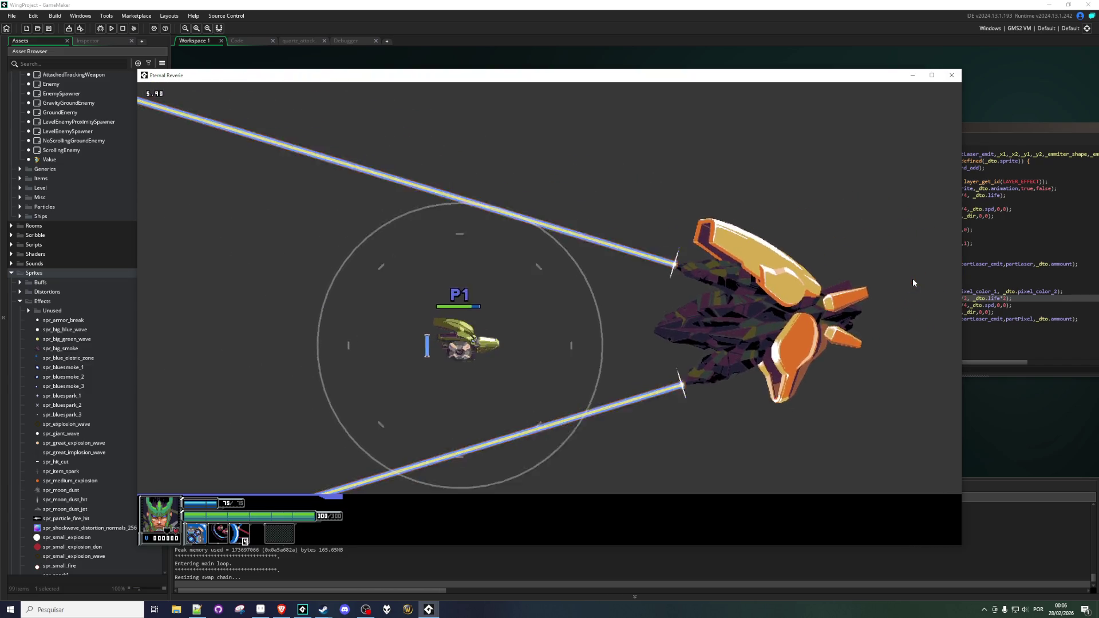
pyautogui.press('space')
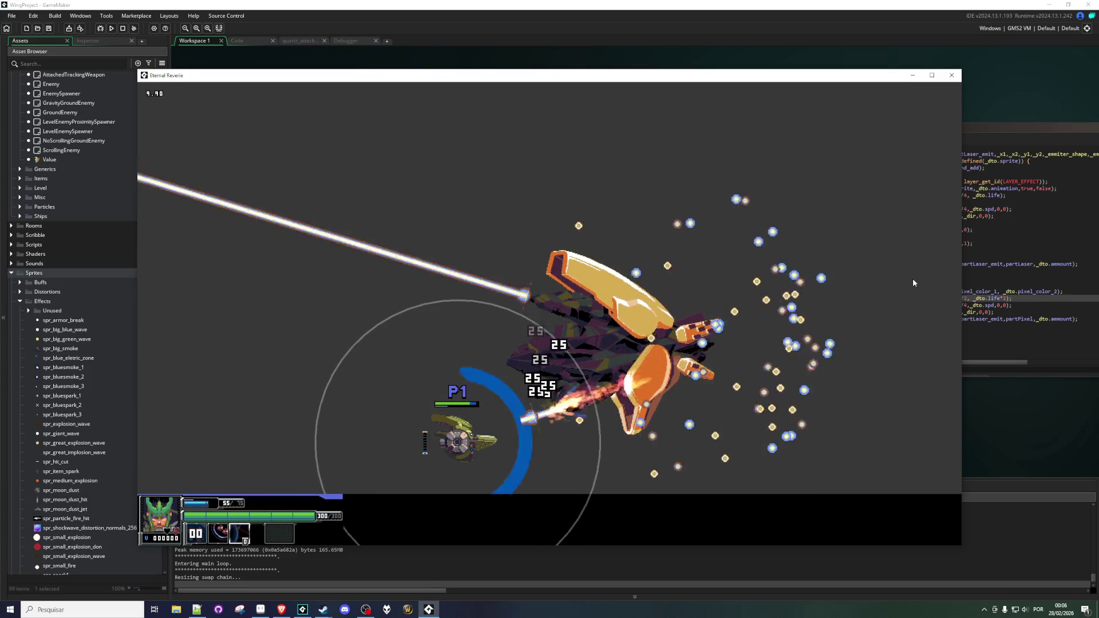
pyautogui.press('space')
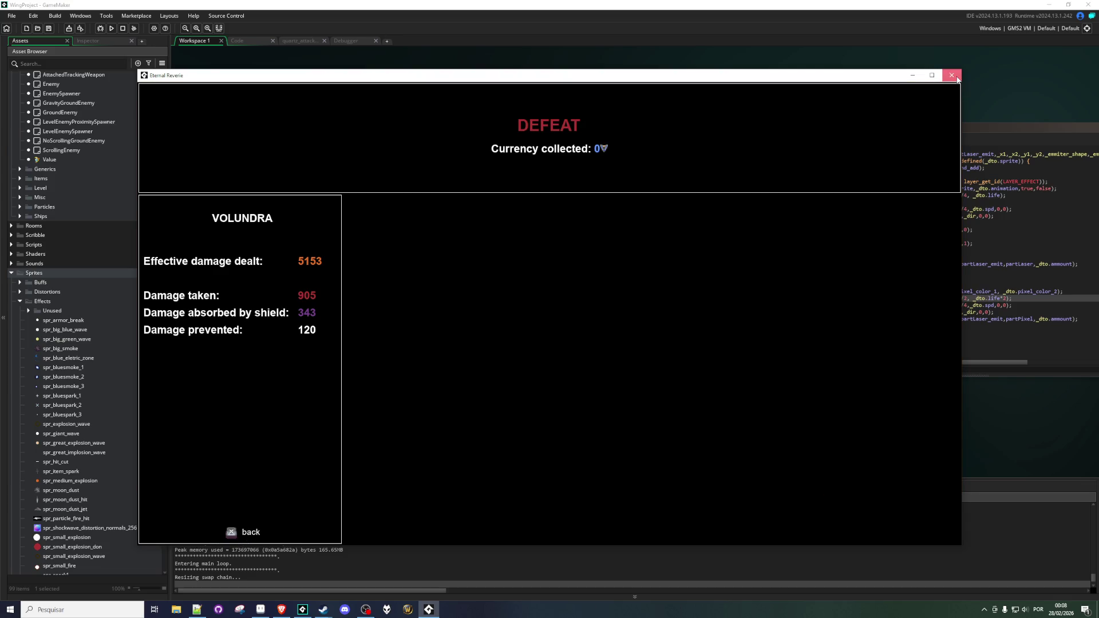
pyautogui.click(957, 78)
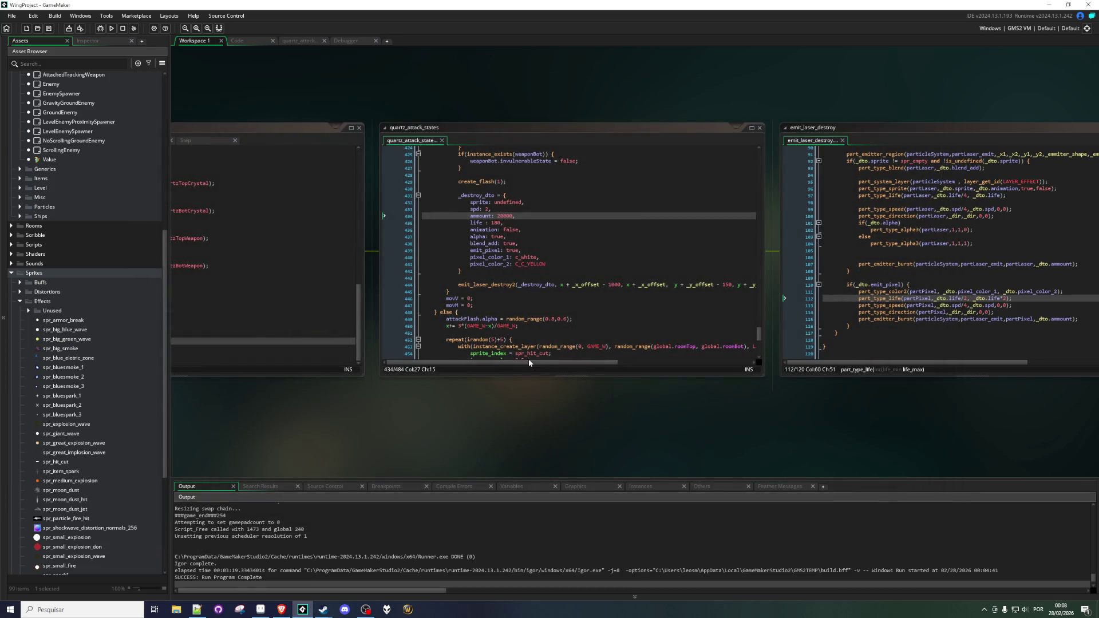
# Scroll up to the giant laser setup code and place the caret on the maxSpd = 4 line.
pyautogui.scroll(12, 526, 344)
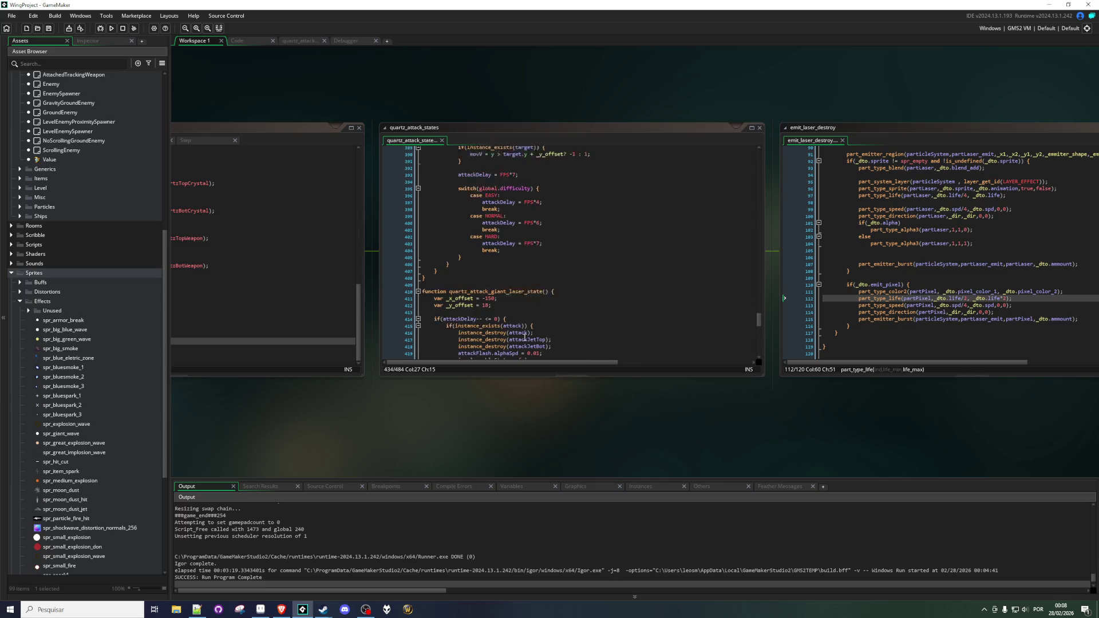
pyautogui.scroll(4, 525, 337)
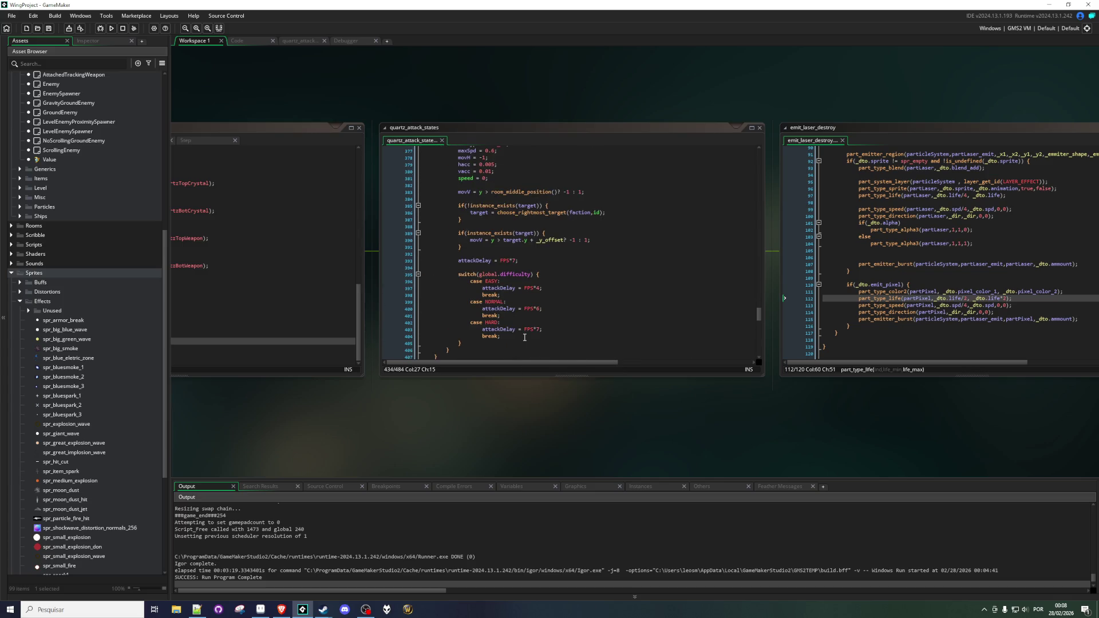
pyautogui.scroll(4, 525, 337)
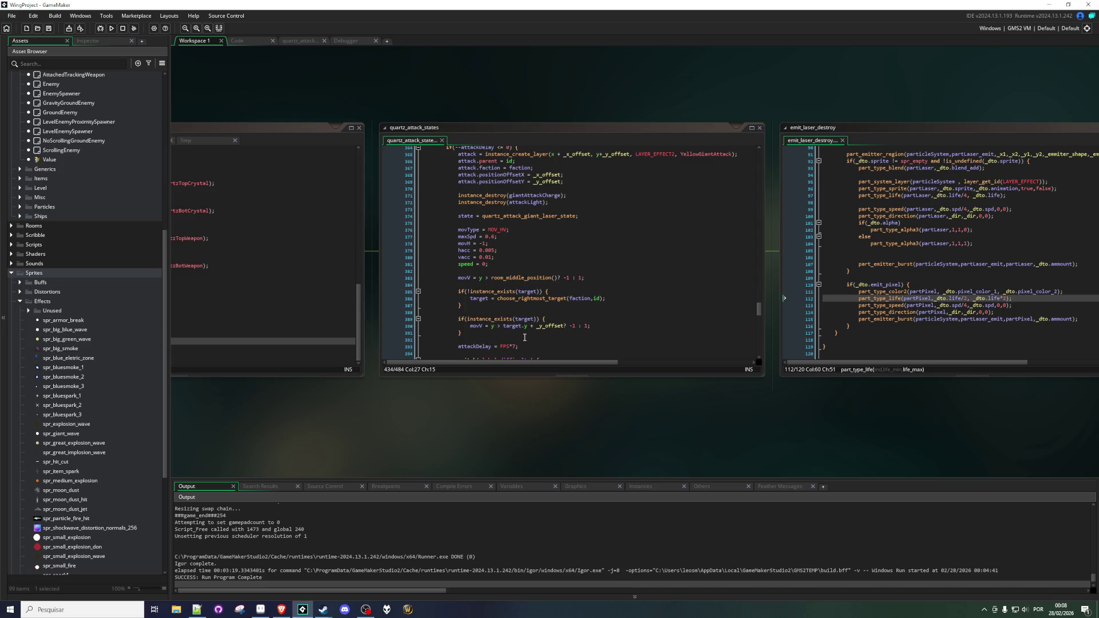
pyautogui.scroll(3, 524, 337)
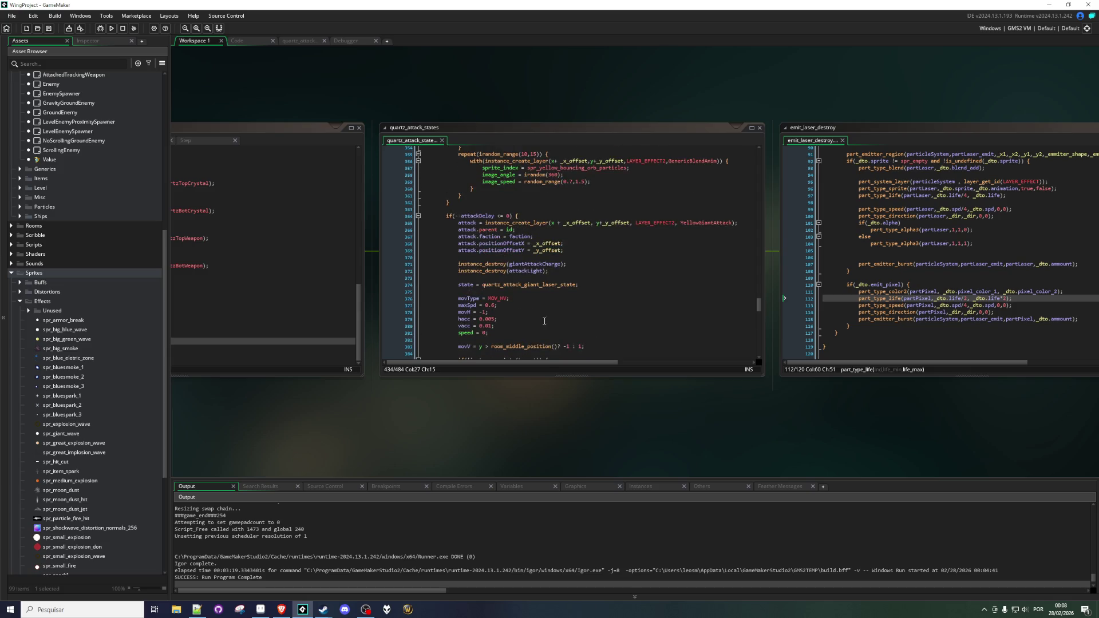
pyautogui.scroll(17, 628, 300)
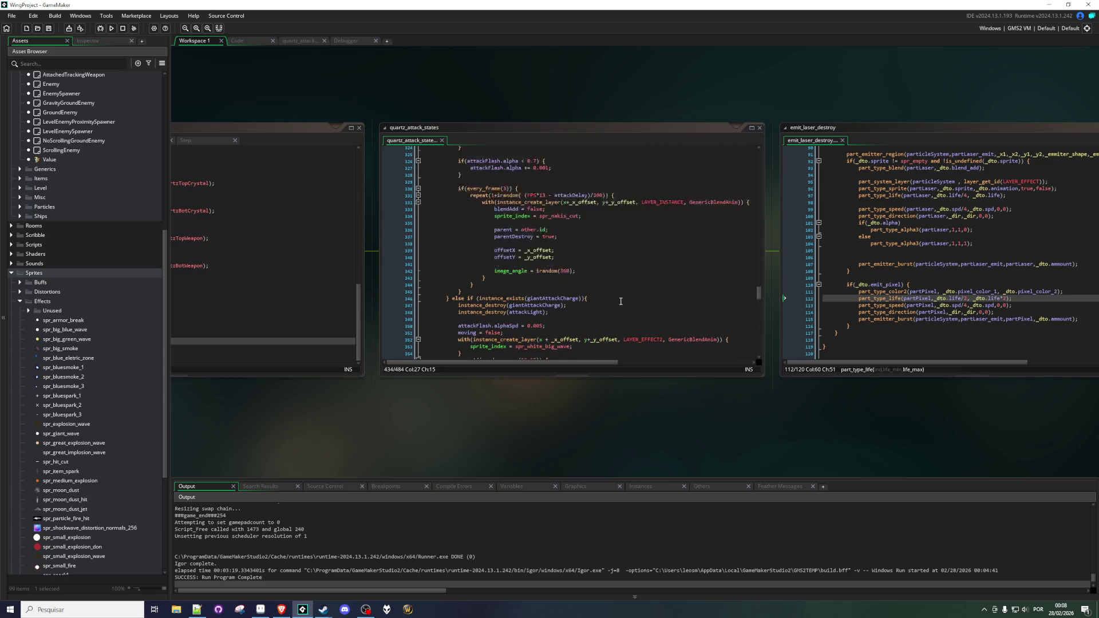
pyautogui.scroll(12, 619, 301)
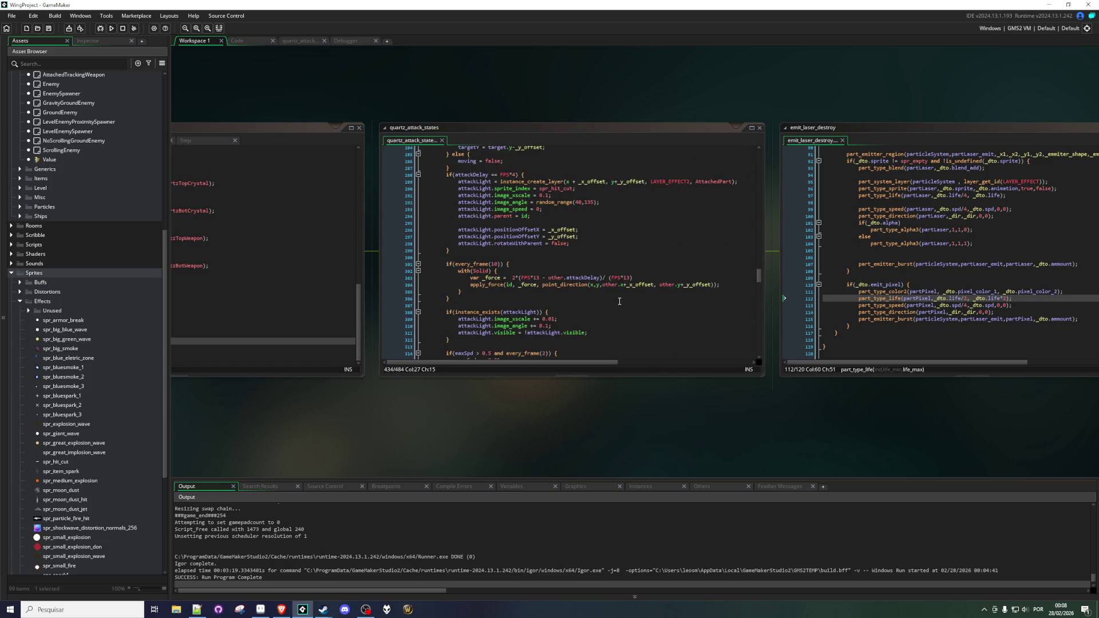
pyautogui.scroll(12, 619, 301)
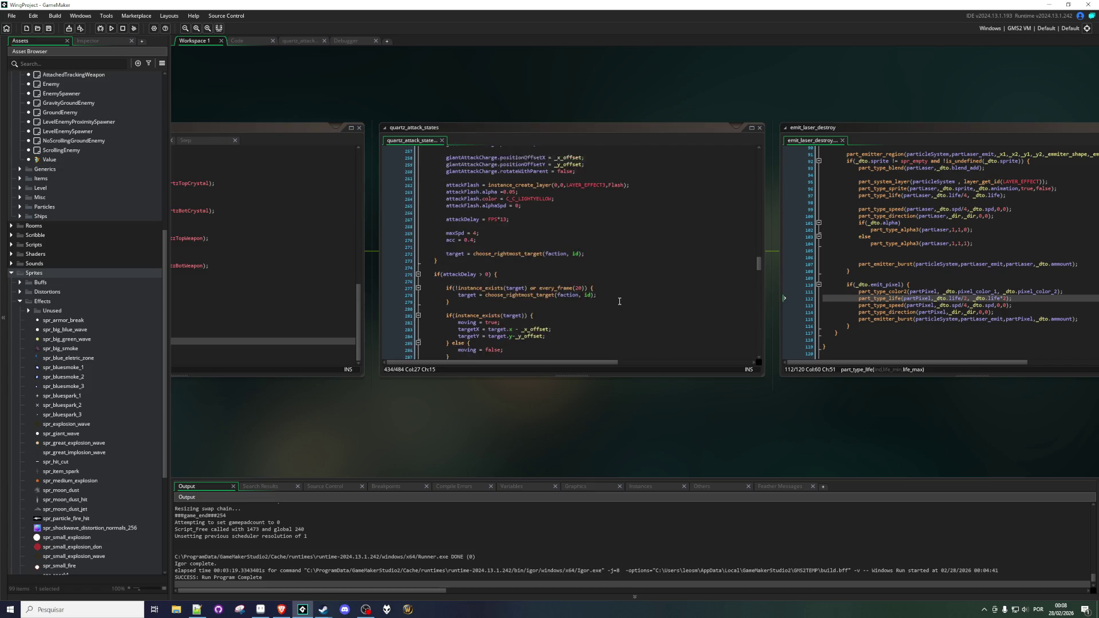
pyautogui.click(574, 254)
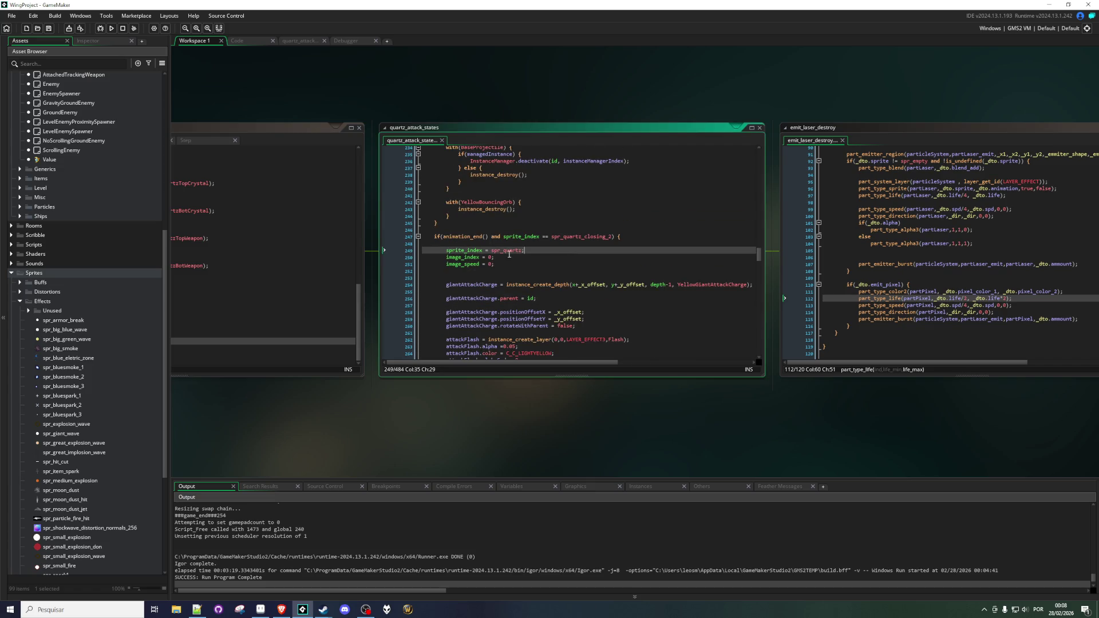
pyautogui.scroll(-4, 574, 254)
pyautogui.click(455, 296)
pyautogui.click(457, 302)
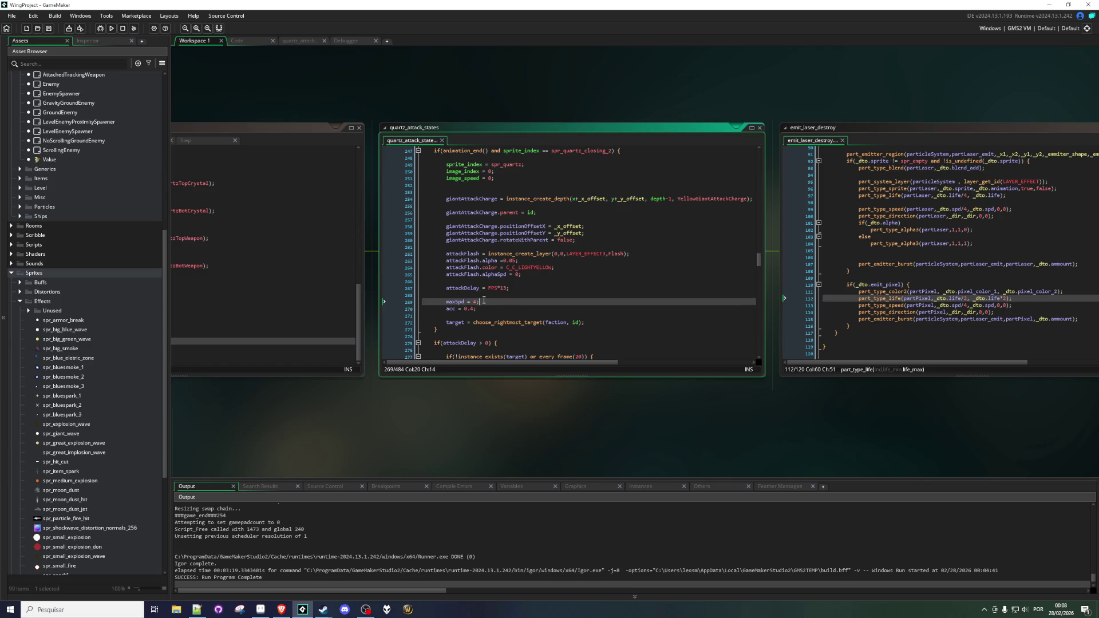
# Insert an empty switch(global.difficulty) block below maxSpd = 4, then bring up the Create event code.
pyautogui.press('Return')
pyautogui.press('Return')
pyautogui.press('Return')
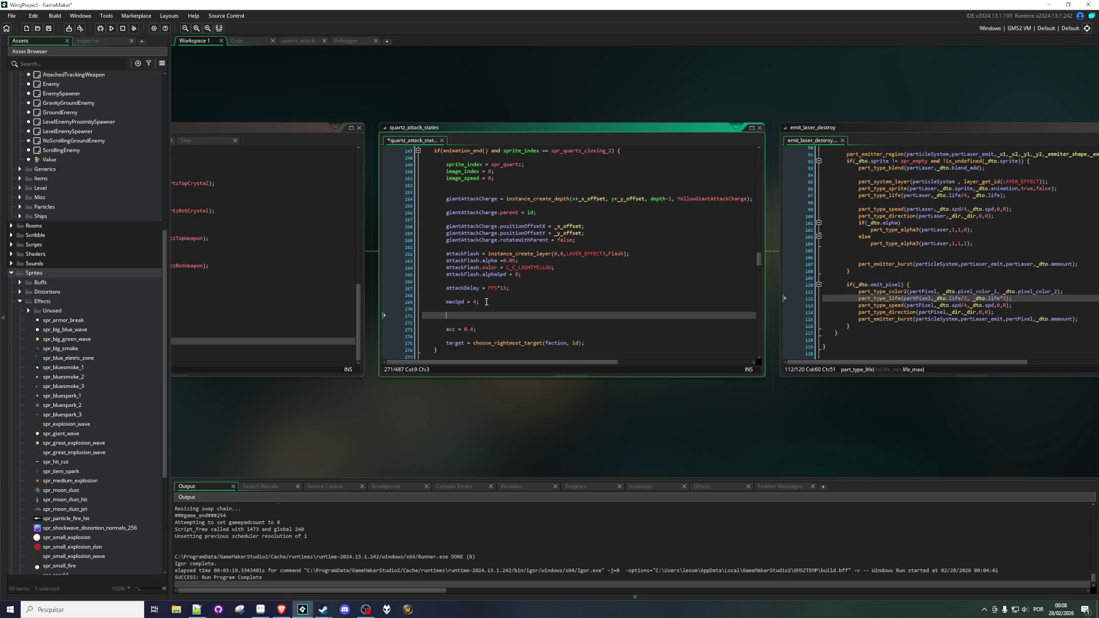
pyautogui.write('switch')
pyautogui.write('()')
pyautogui.write('lobal')
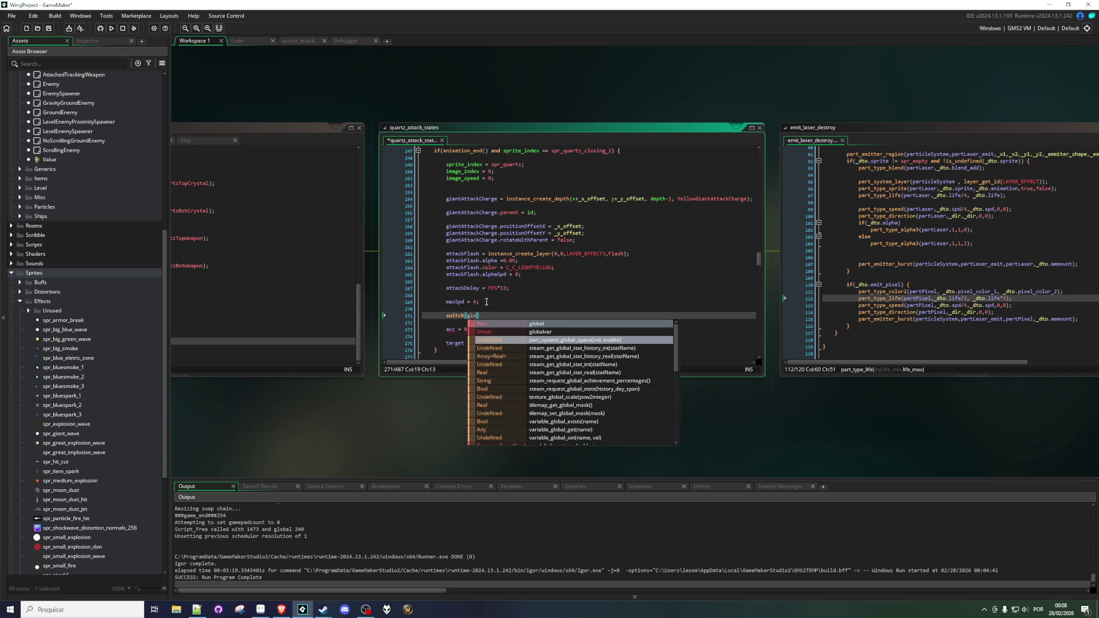
pyautogui.write('.')
pyautogui.write('difficulty')
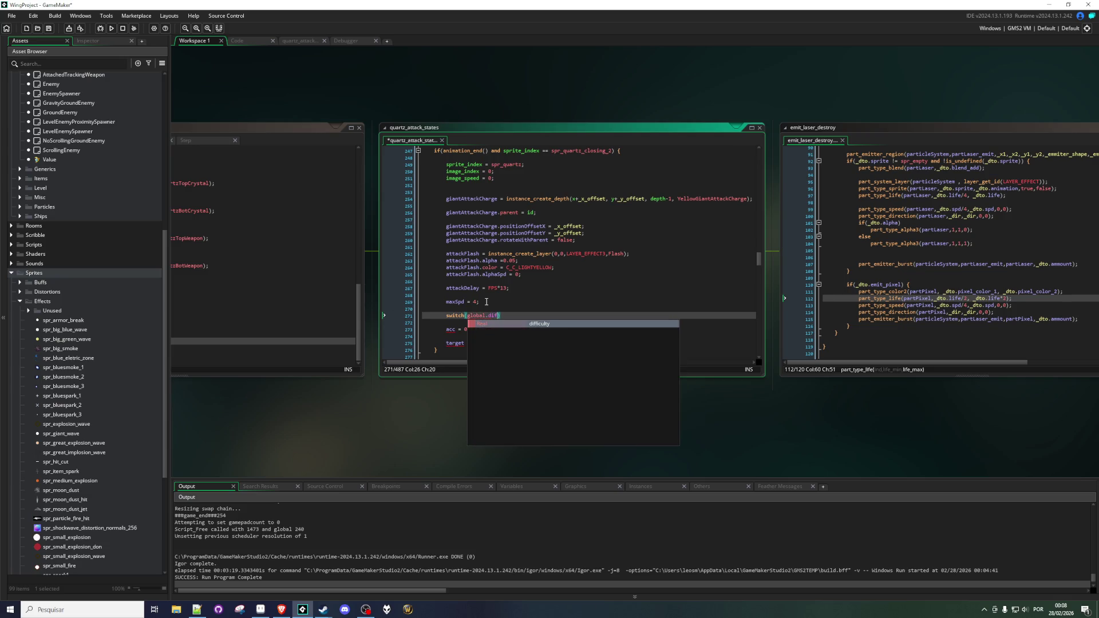
pyautogui.press('Return')
pyautogui.press('Return')
pyautogui.press('Return')
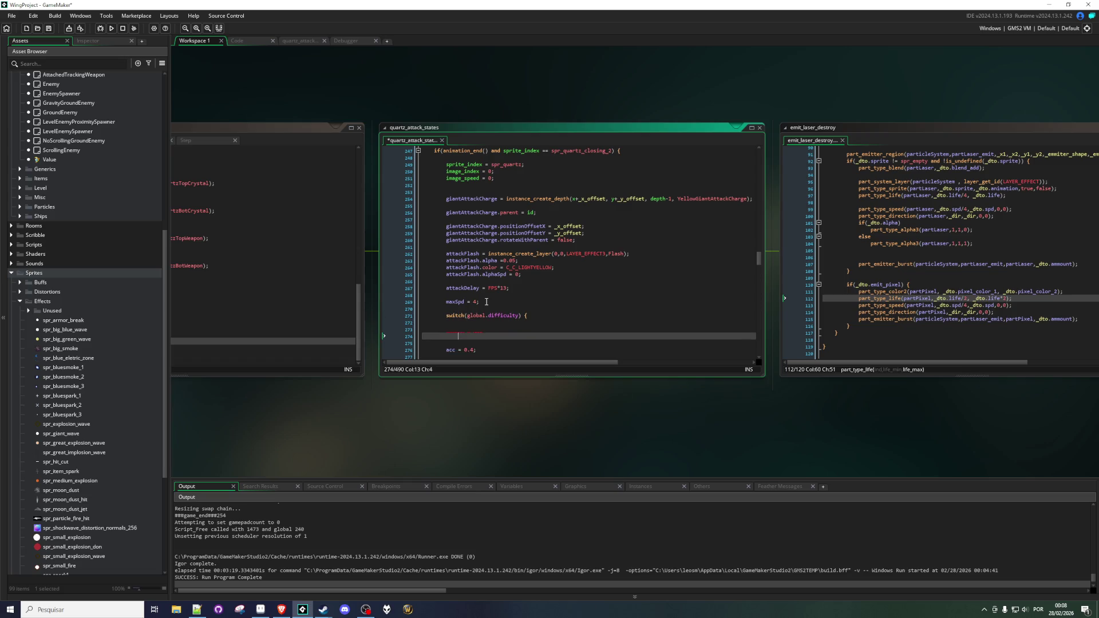
pyautogui.hotkey('ctrl', 'Tab')
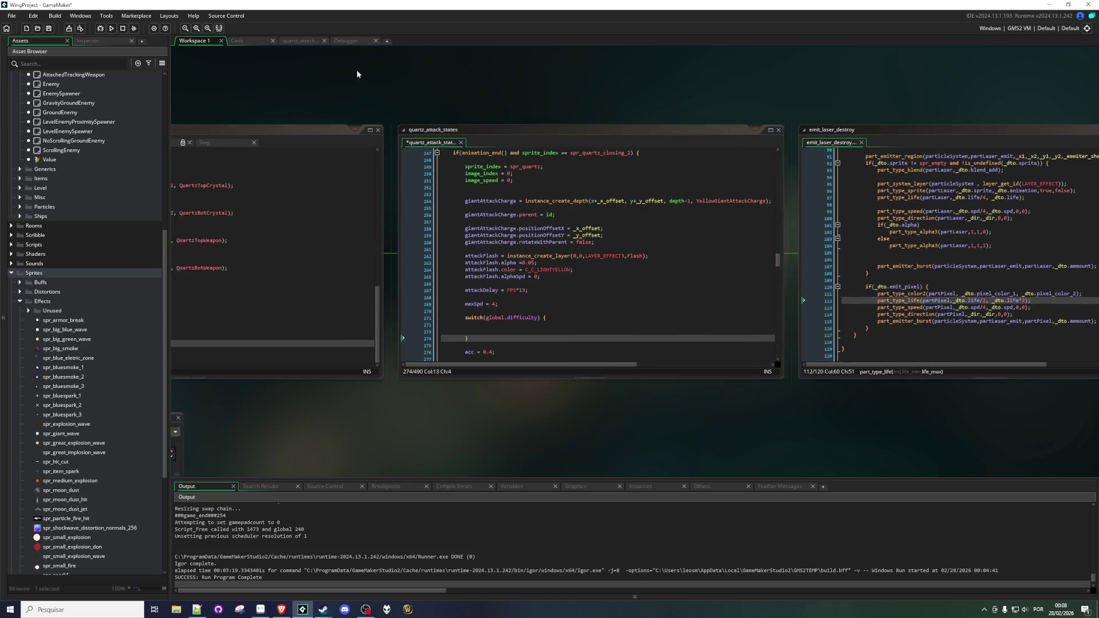
pyautogui.scroll(15, 444, 286)
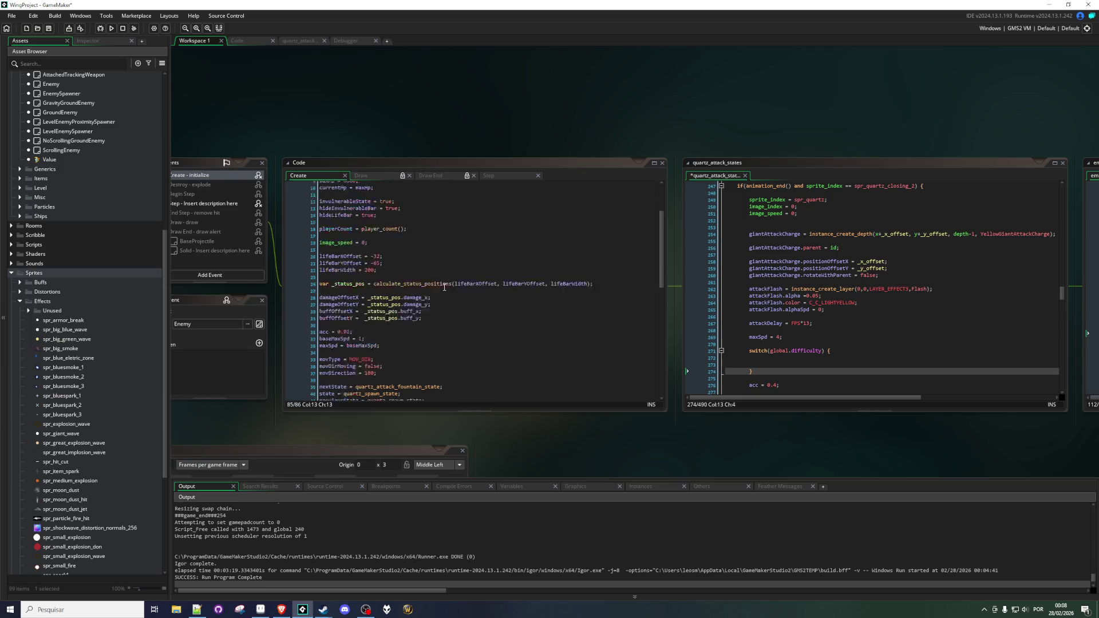
# Find and open the Ruby boss object through the asset search (YellowGiant).
pyautogui.hotkey('ctrl', 't')
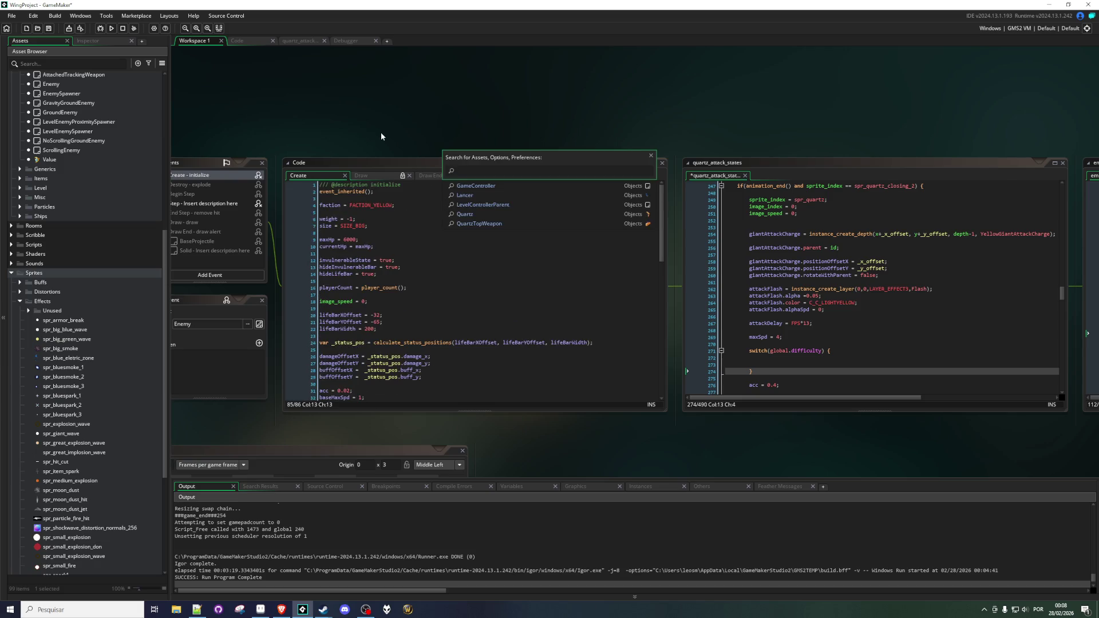
pyautogui.write('Eme')
pyautogui.press('BackSpace')
pyautogui.press('BackSpace')
pyautogui.press('BackSpace')
pyautogui.write('YellowGiant')
pyautogui.press('Return')
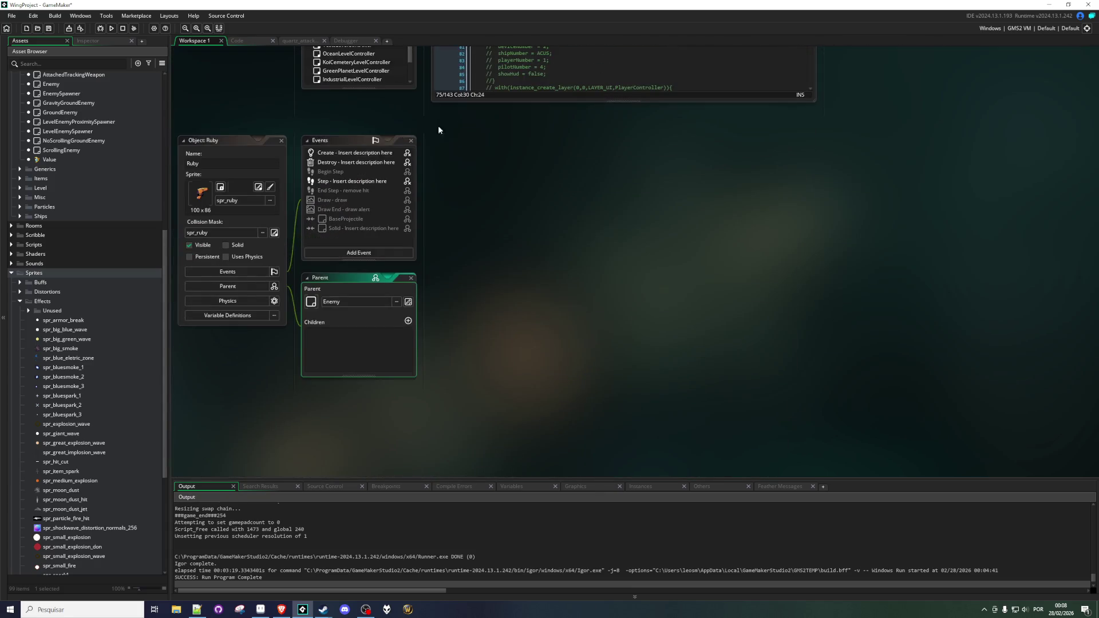
# Select Ruby's switch(global.difficulty) block, then return to the Quartz object's code.
pyautogui.scroll(-8, 552, 285)
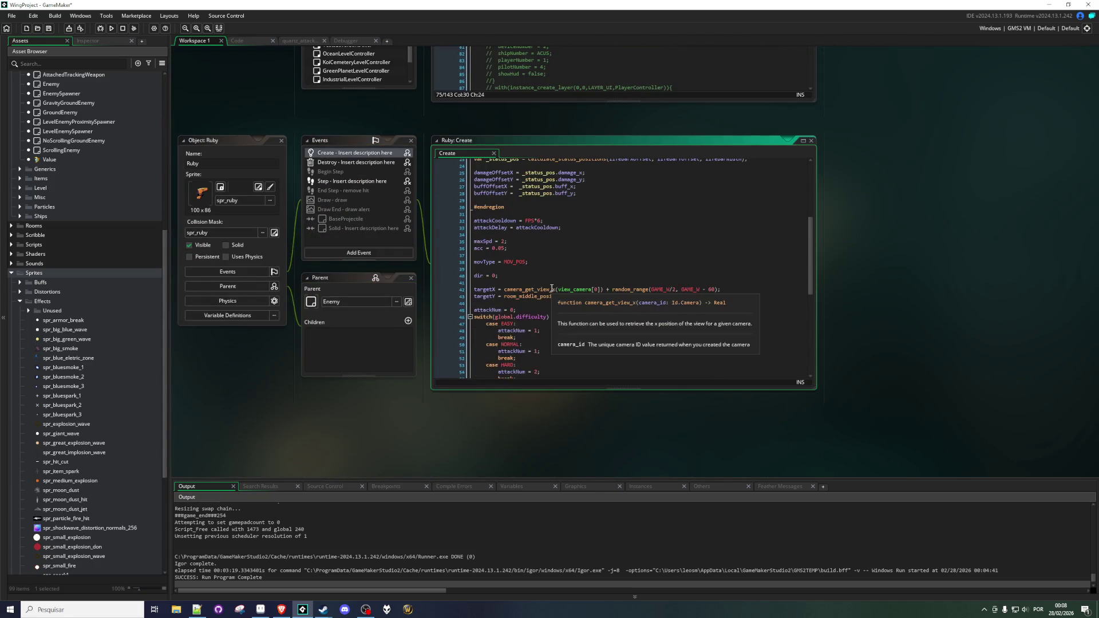
pyautogui.moveTo(468, 301); pyautogui.dragTo(437, 233)
pyautogui.moveTo(477, 300); pyautogui.dragTo(452, 232)
pyautogui.hotkey('ctrl', 'c')
pyautogui.rightClick(869, 293)
pyautogui.moveTo(887, 302)
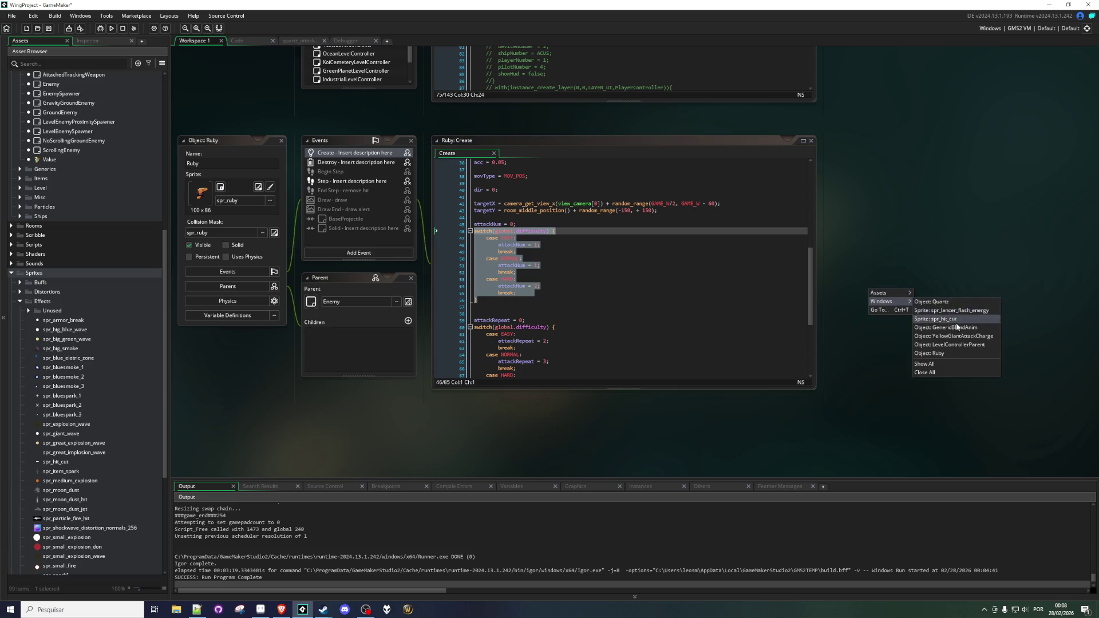
pyautogui.click(939, 304)
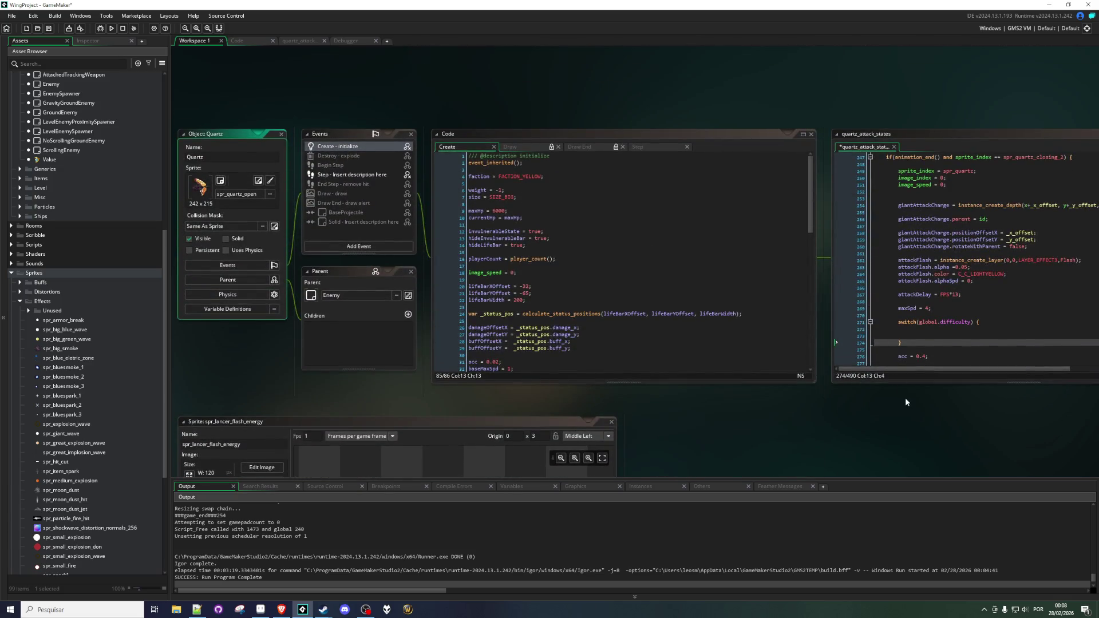
# Paste the EASY/NORMAL/HARD cases into the empty switch and indent them one level.
pyautogui.moveTo(629, 331); pyautogui.dragTo(619, 308)
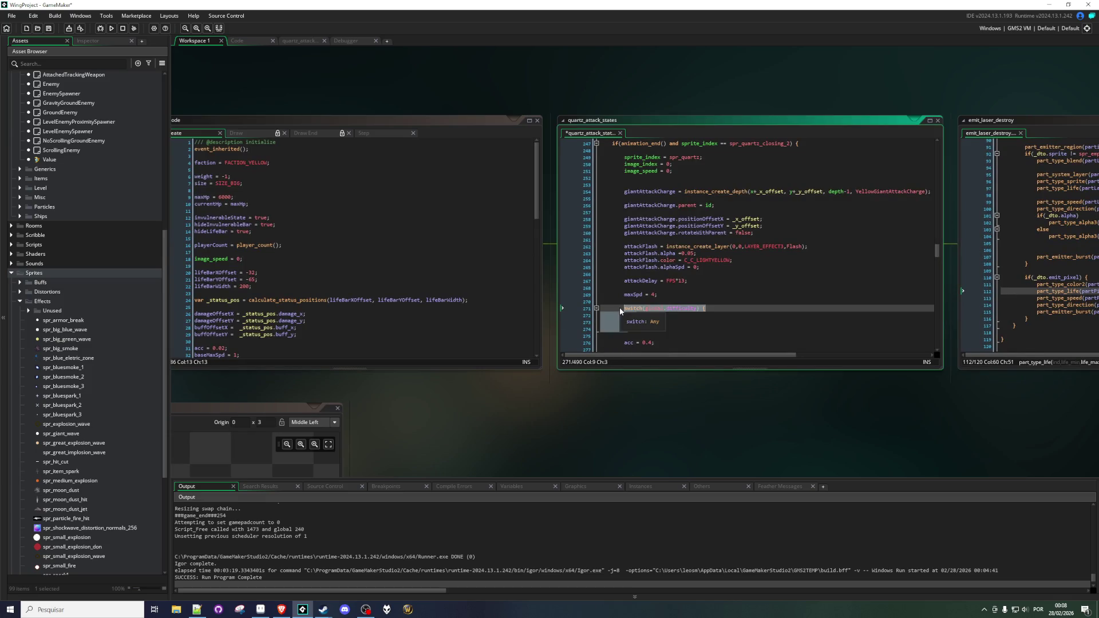
pyautogui.hotkey('ctrl', 'v')
pyautogui.moveTo(630, 348); pyautogui.dragTo(595, 287)
pyautogui.press('Tab')
pyautogui.click(672, 300)
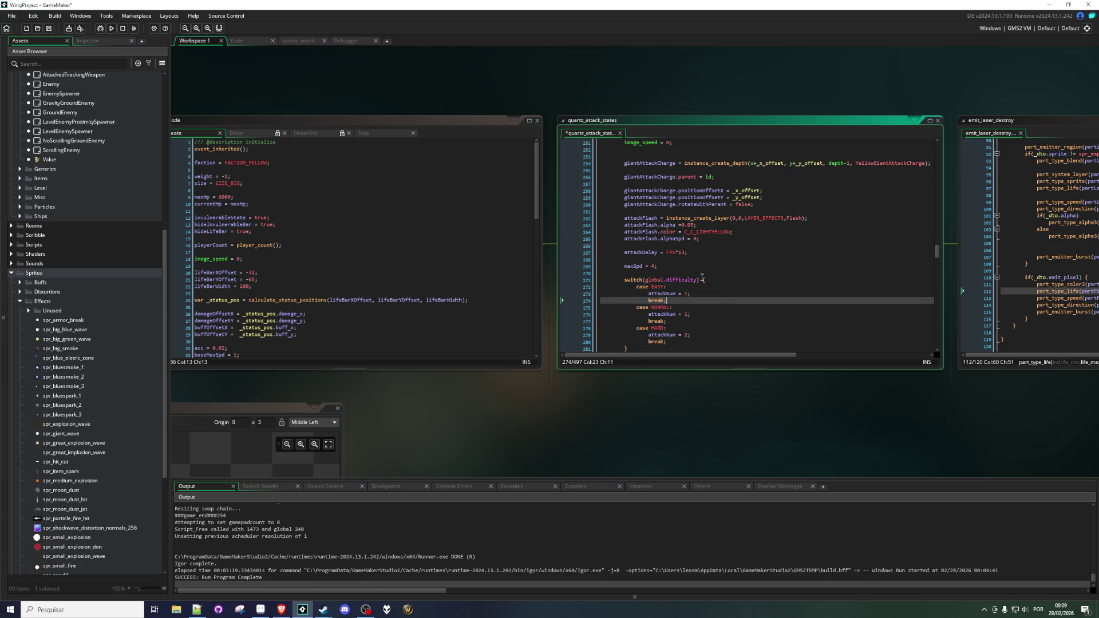
# Rename attackNum to maxSpd in each case, with values 3, 3.5 and 4.
pyautogui.doubleClick(631, 266)
pyautogui.hotkey('ctrl', 'c')
pyautogui.click(667, 294)
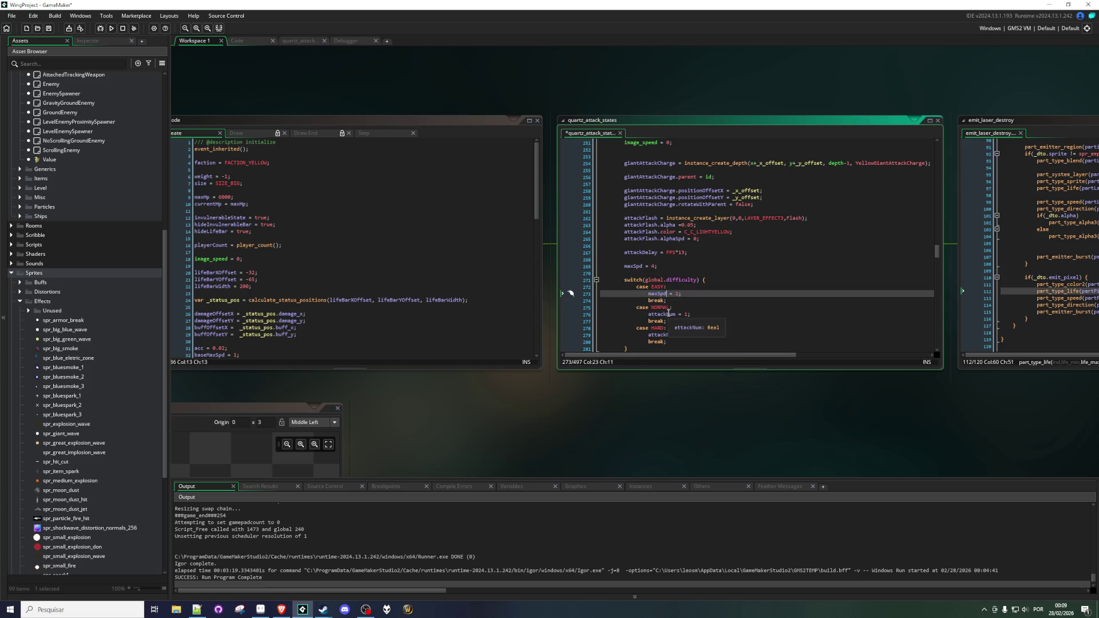
pyautogui.doubleClick(669, 314)
pyautogui.doubleClick(670, 336)
pyautogui.hotkey('ctrl', 'v')
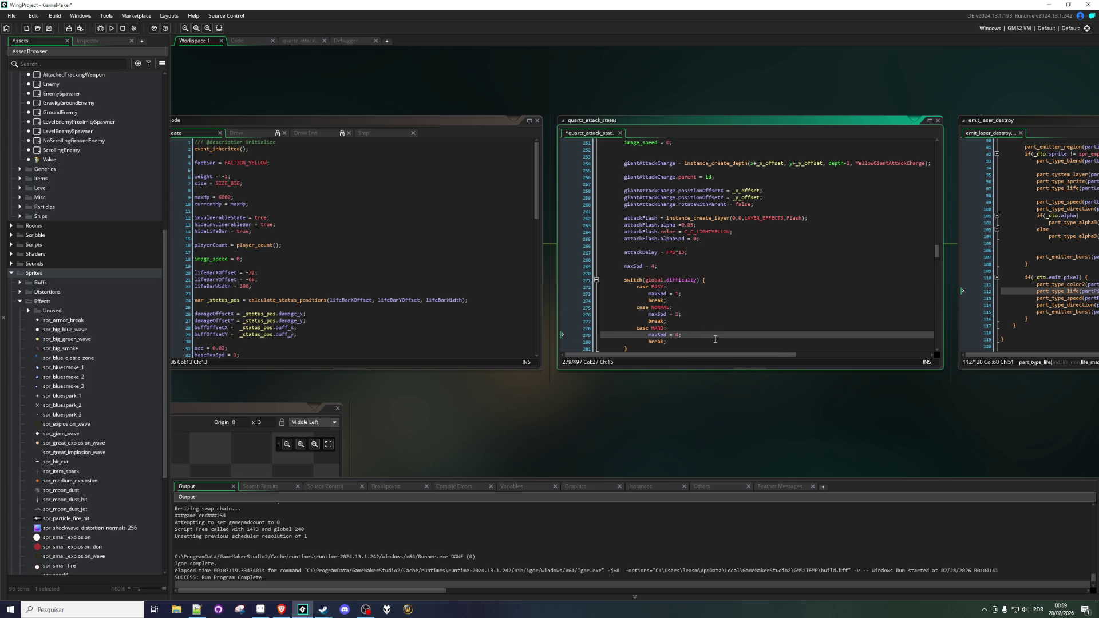
pyautogui.click(675, 313)
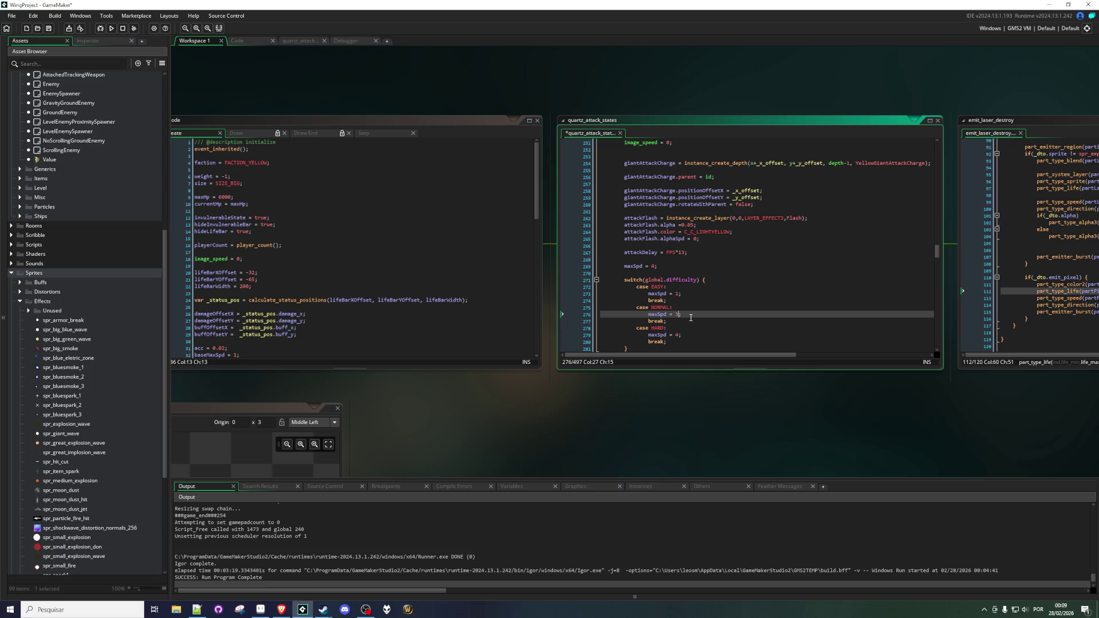
pyautogui.write('.5')
pyautogui.click(677, 294)
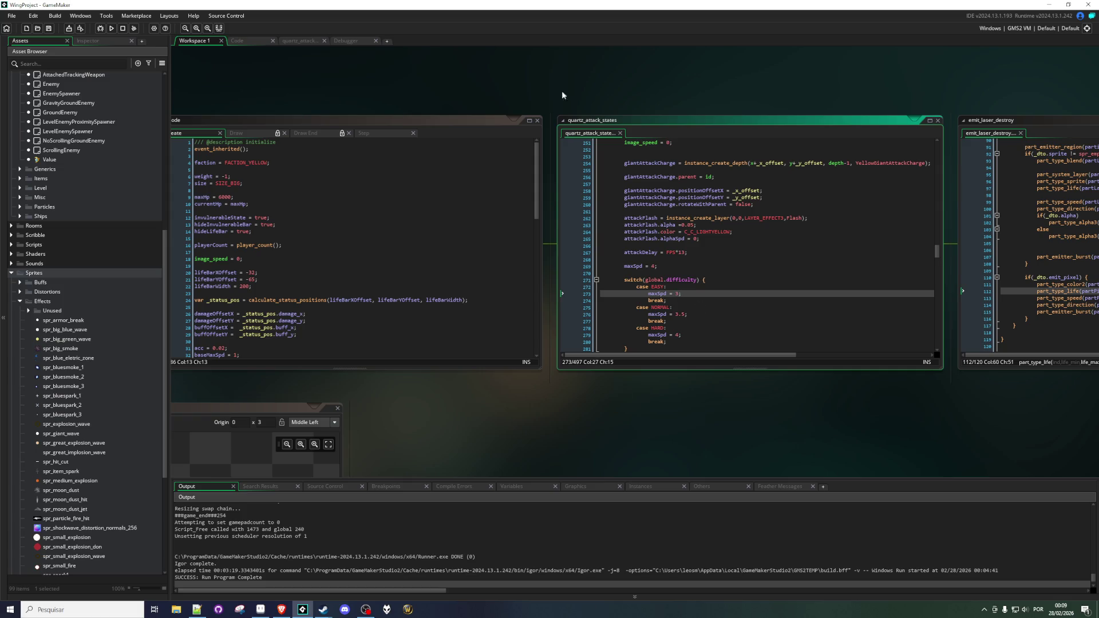
pyautogui.click(426, 130)
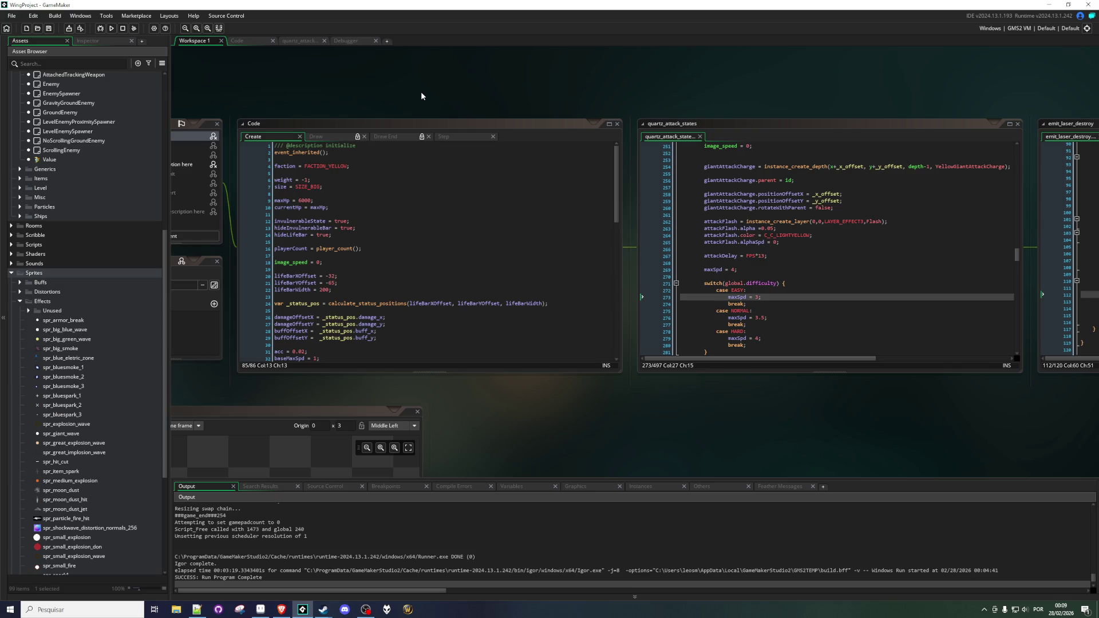
# Open the GameController object's Create code and build and run the game.
pyautogui.hotkey('ctrl', 't')
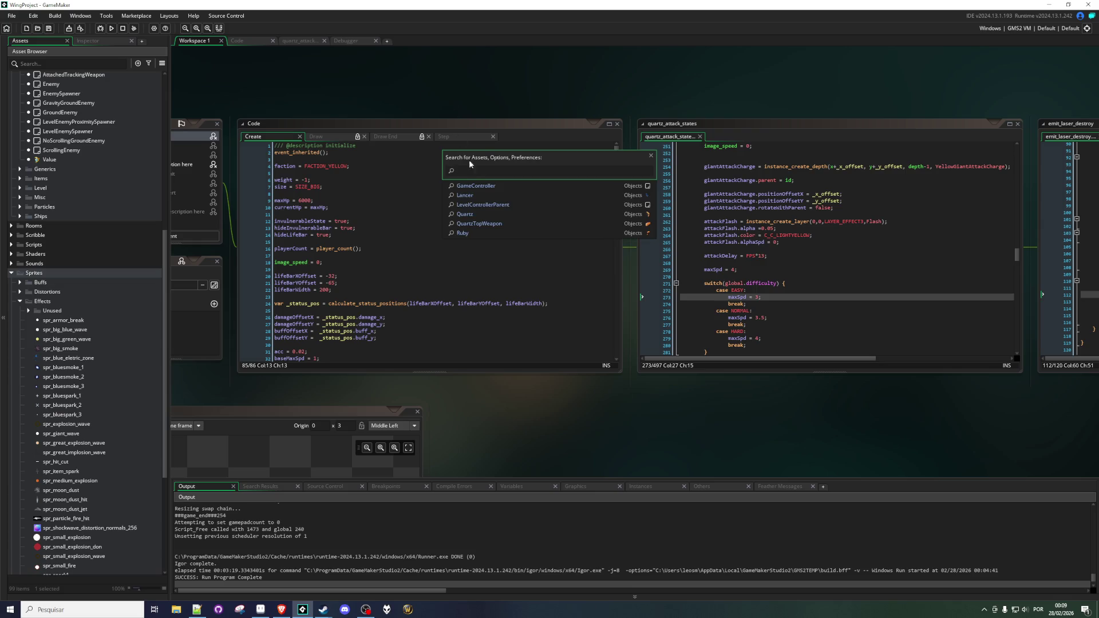
pyautogui.click(476, 186)
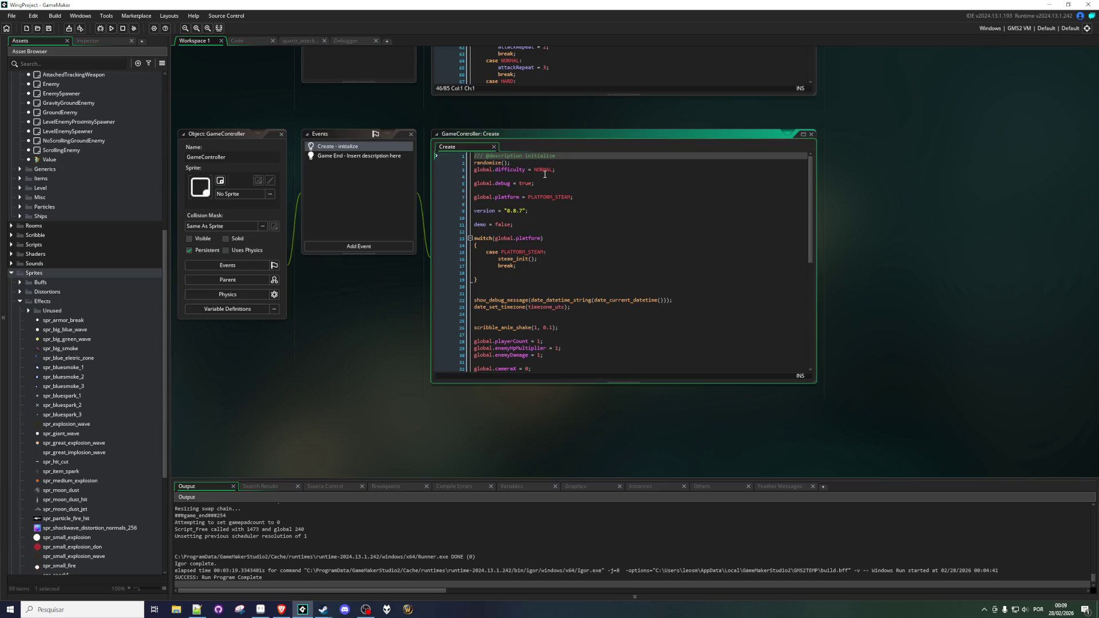
pyautogui.click(113, 33)
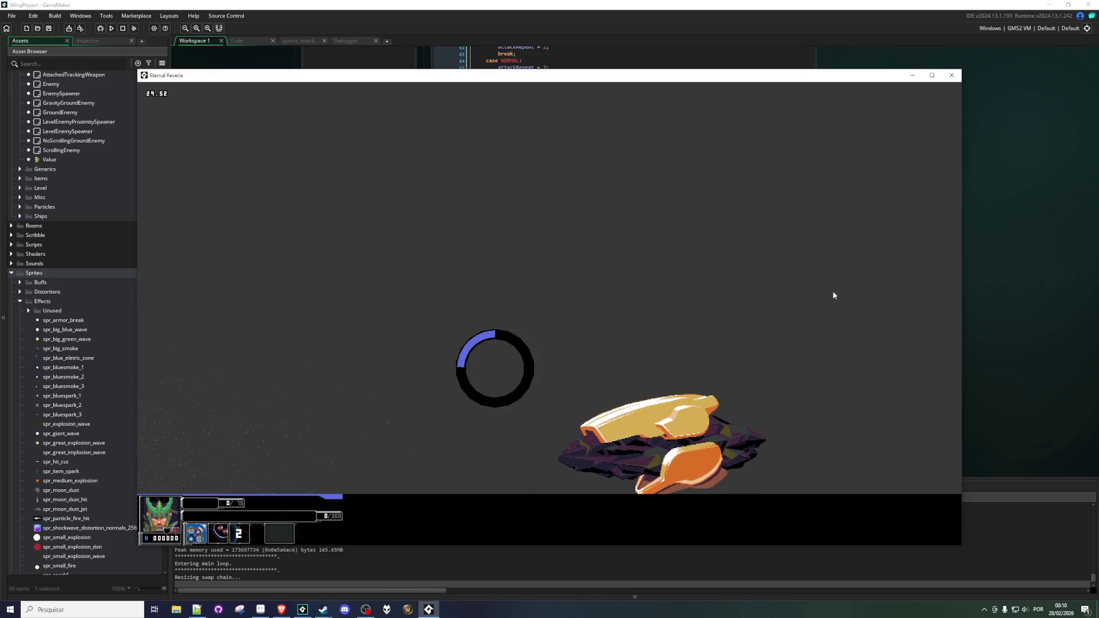
# Close the game, set the starting difficulty to EASY in GameController's Create code, and save.
pyautogui.press('Escape')
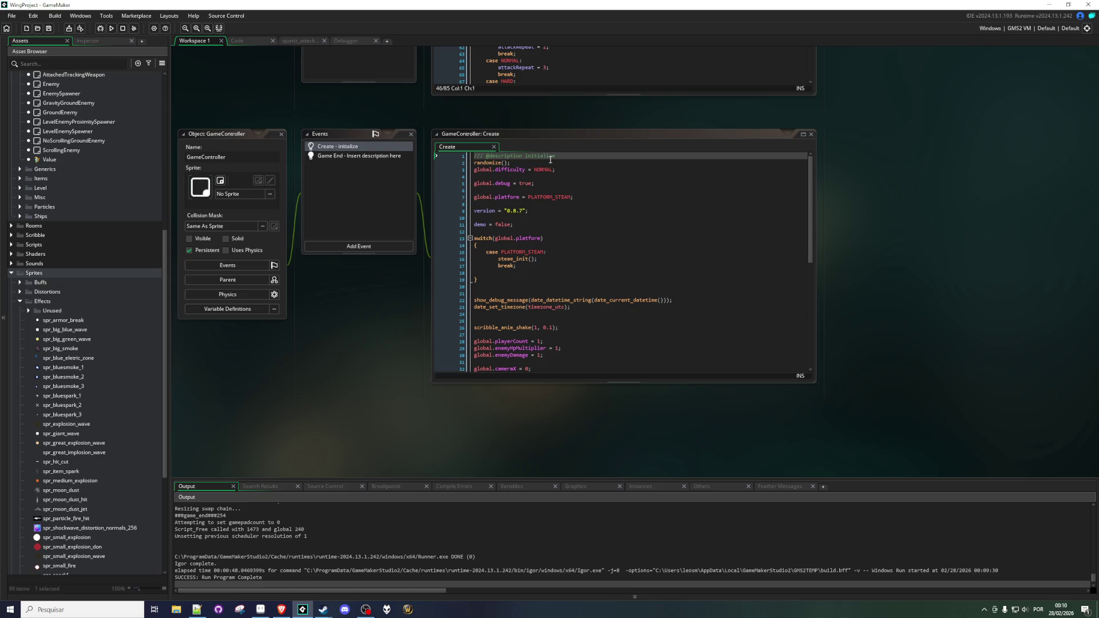
pyautogui.click(547, 170)
pyautogui.write('ASY')
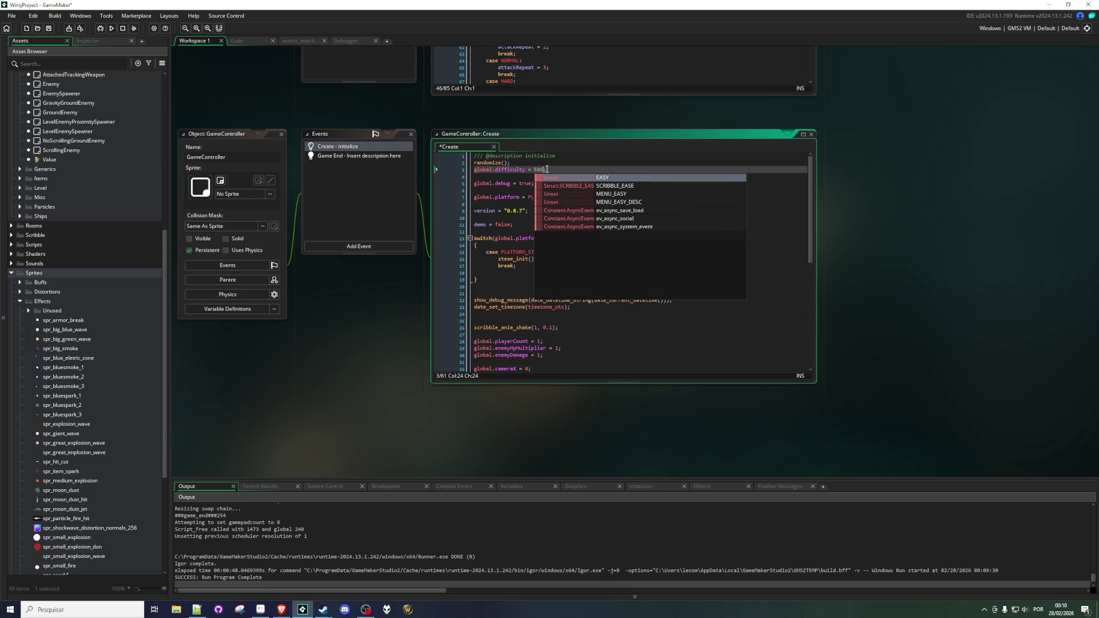
pyautogui.press('Return')
pyautogui.hotkey('ctrl', 's')
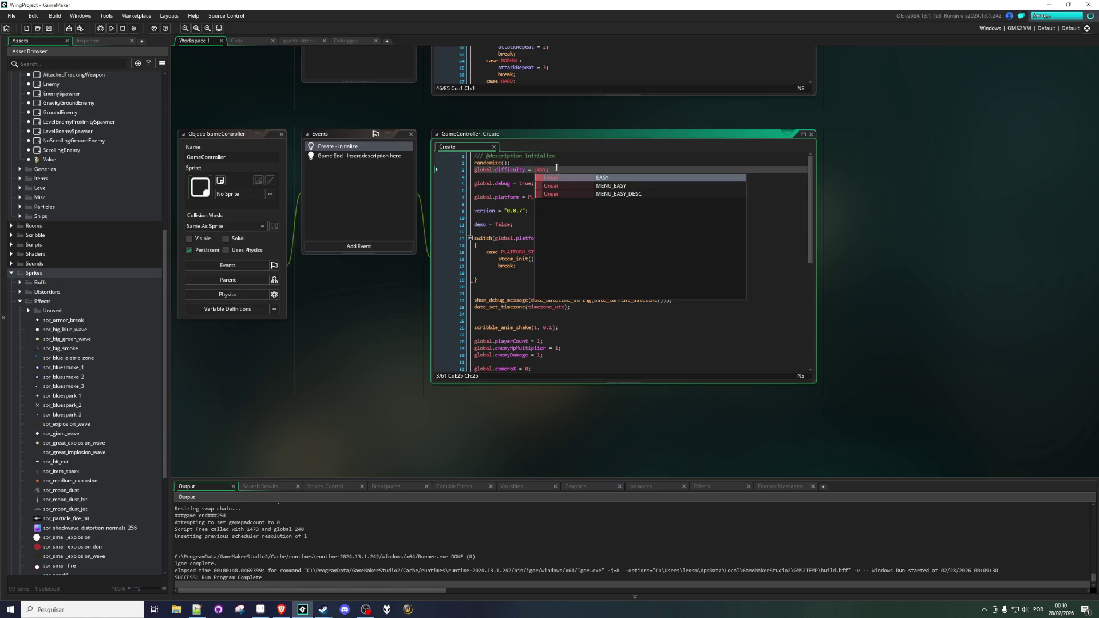
# Relaunch the game on EASY and weave the ship up, down, left and right around the laser.
pyautogui.click(112, 28)
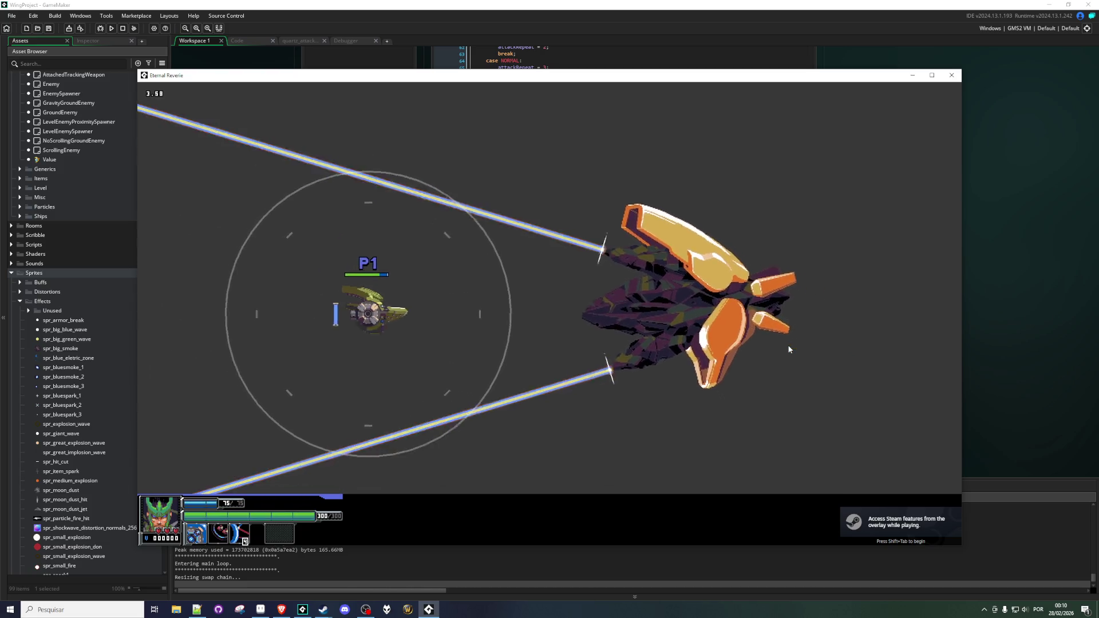
pyautogui.press('Left')
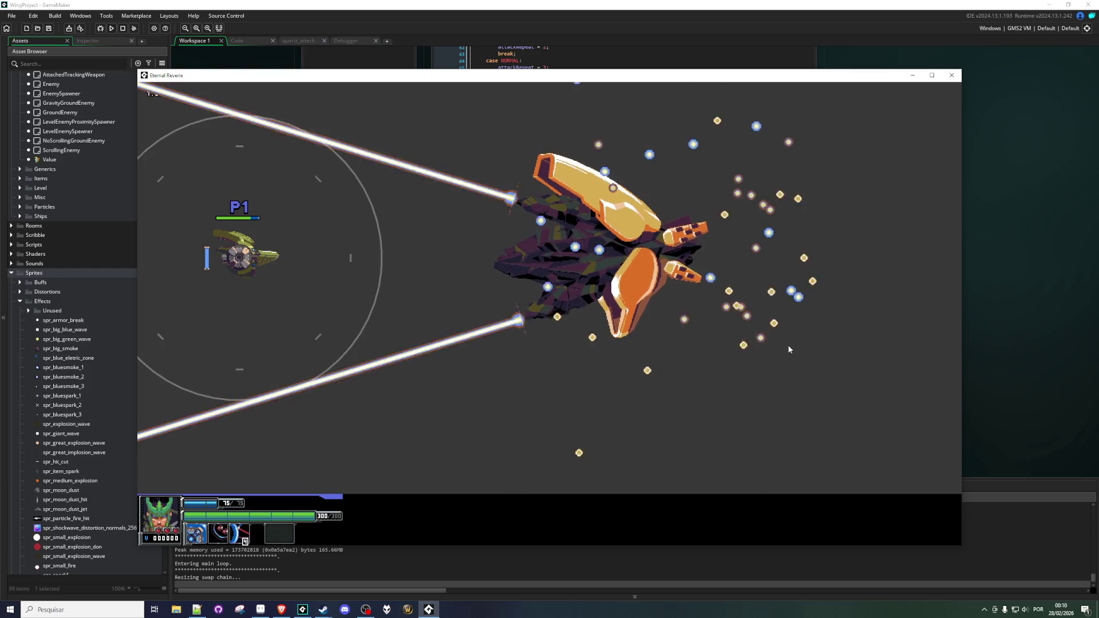
pyautogui.press('Down')
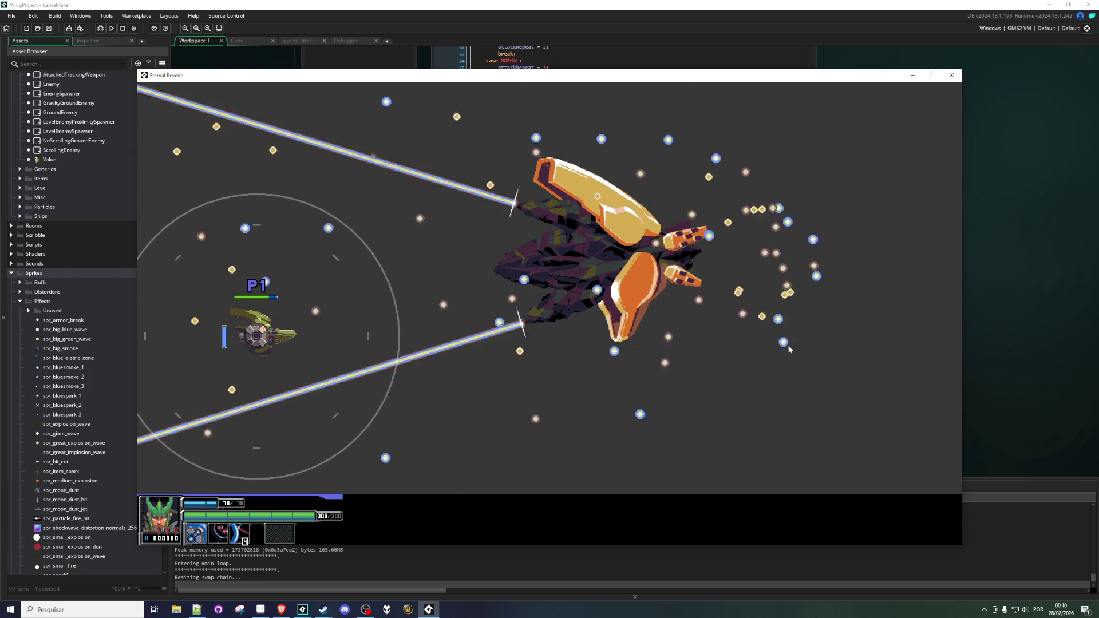
pyautogui.press('Up')
pyautogui.press('Down')
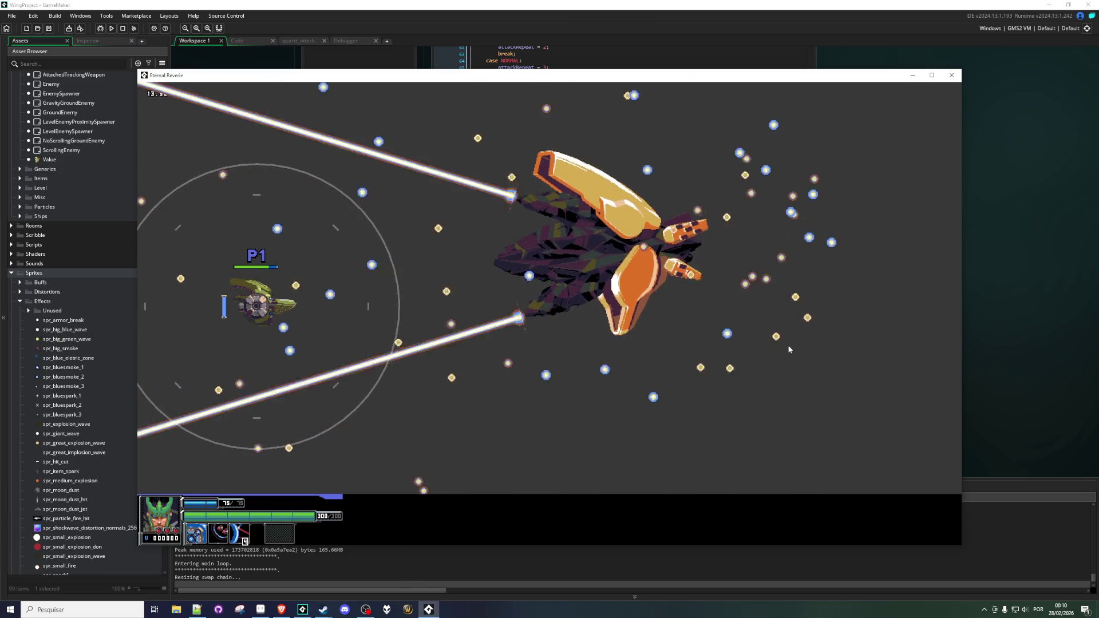
pyautogui.press('Up')
pyautogui.press('Left')
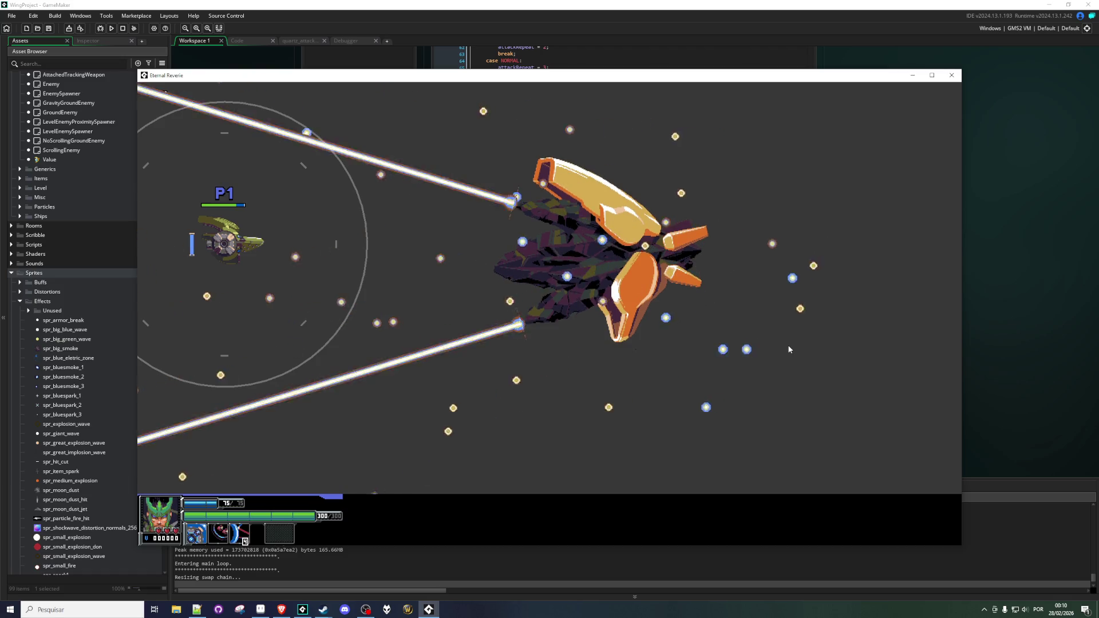
pyautogui.press('Down')
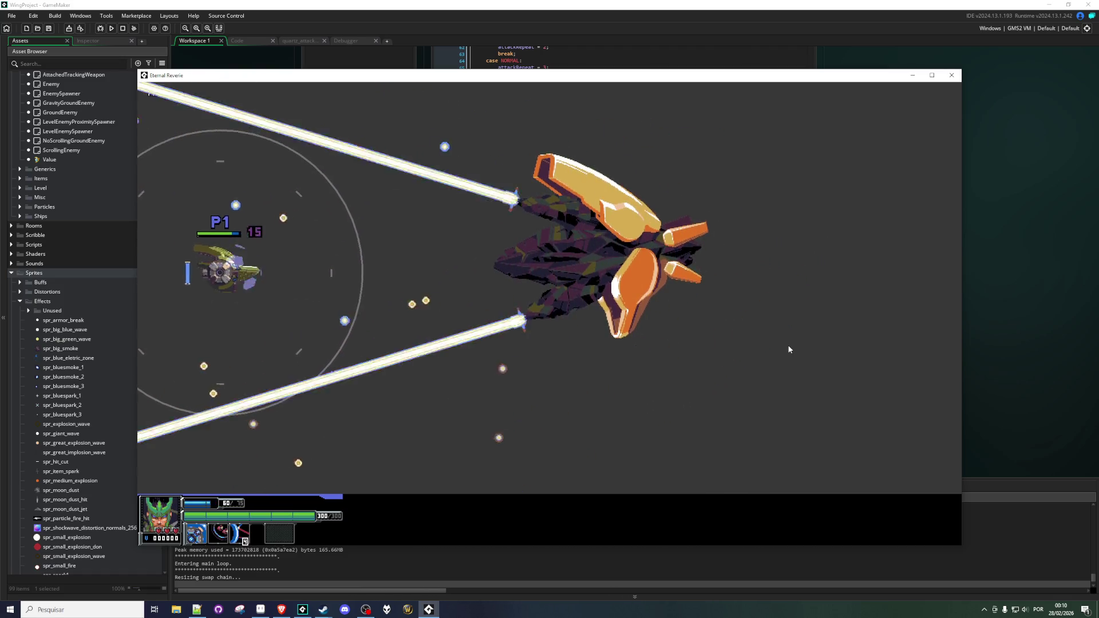
pyautogui.press('Right')
pyautogui.press('Up')
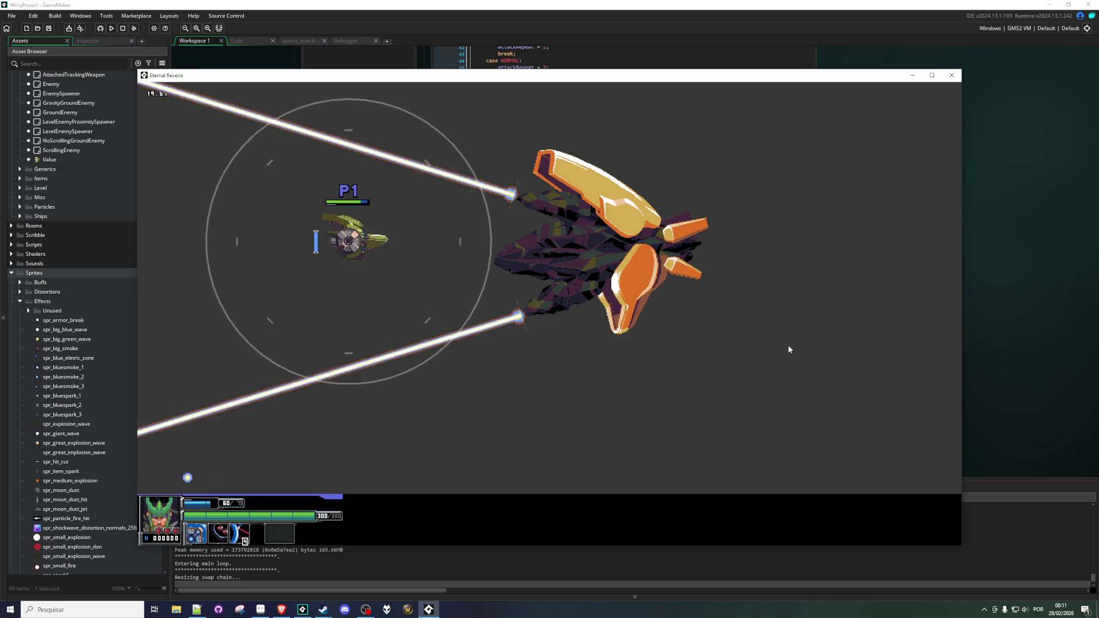
pyautogui.press('Right')
pyautogui.press('Down')
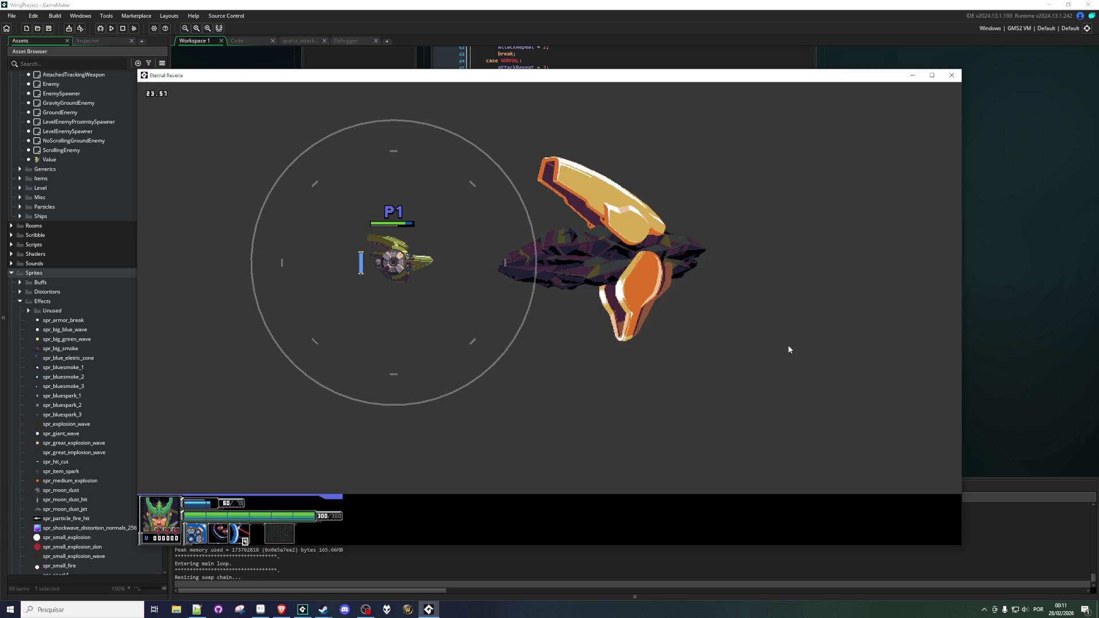
# Keep circling above, left of and below the boss to evade its beams until the run ends.
pyautogui.press('Up')
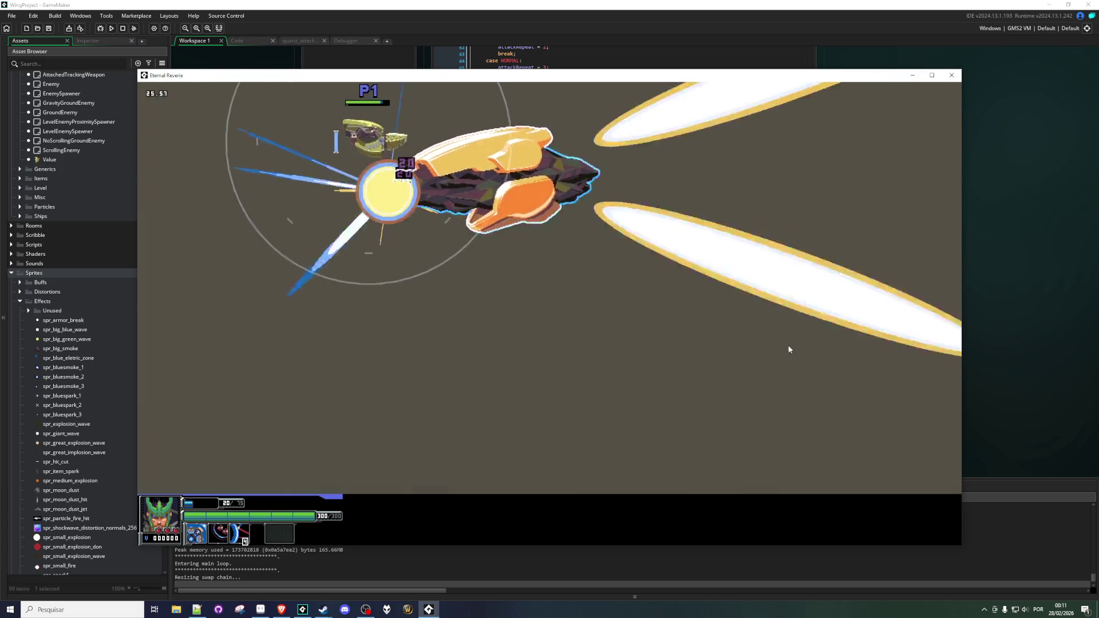
pyautogui.press('Down')
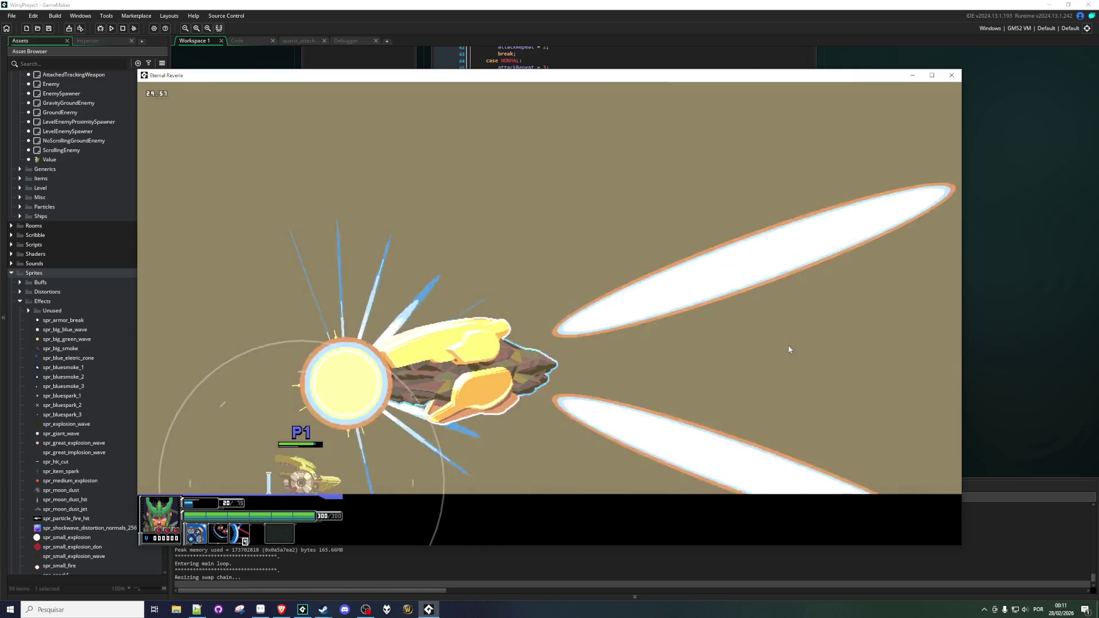
pyautogui.press('Up')
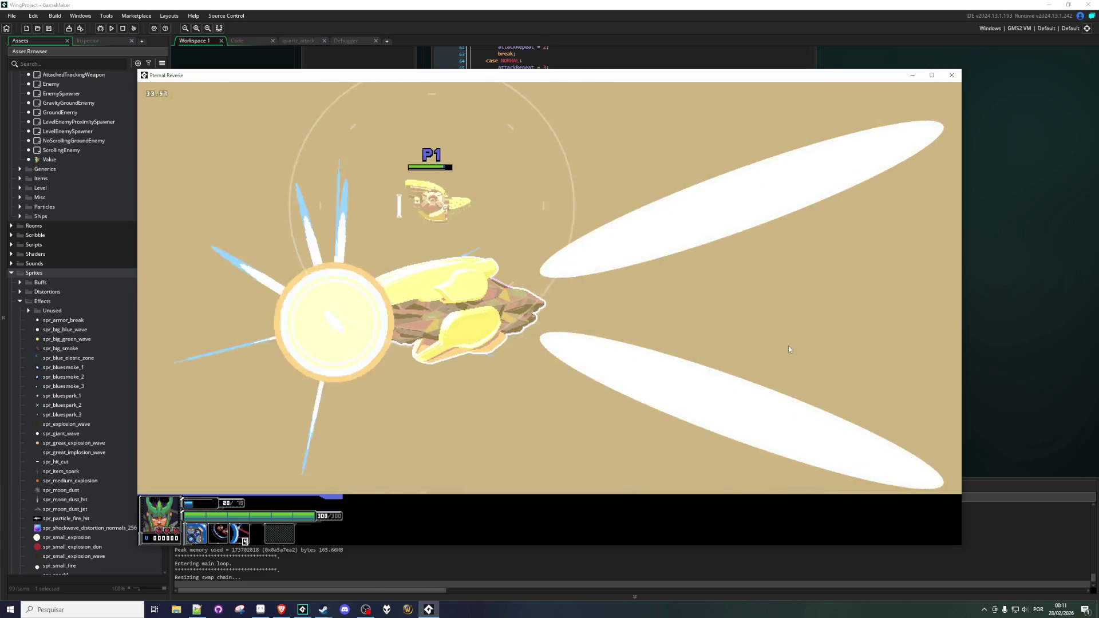
pyautogui.press('Left')
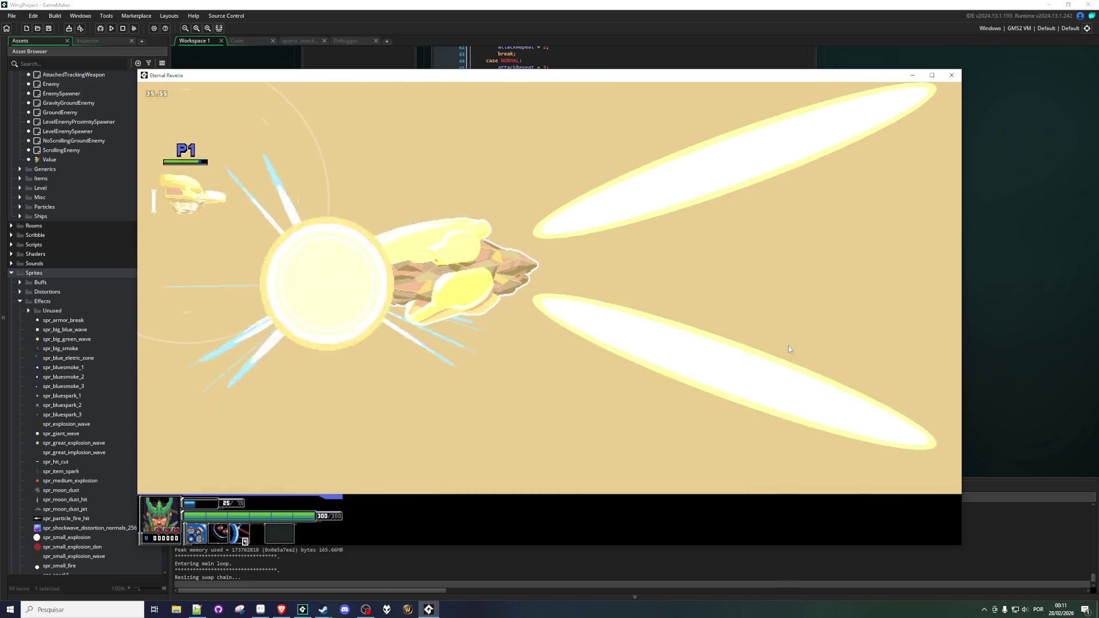
pyautogui.press('Down')
pyautogui.press('Right')
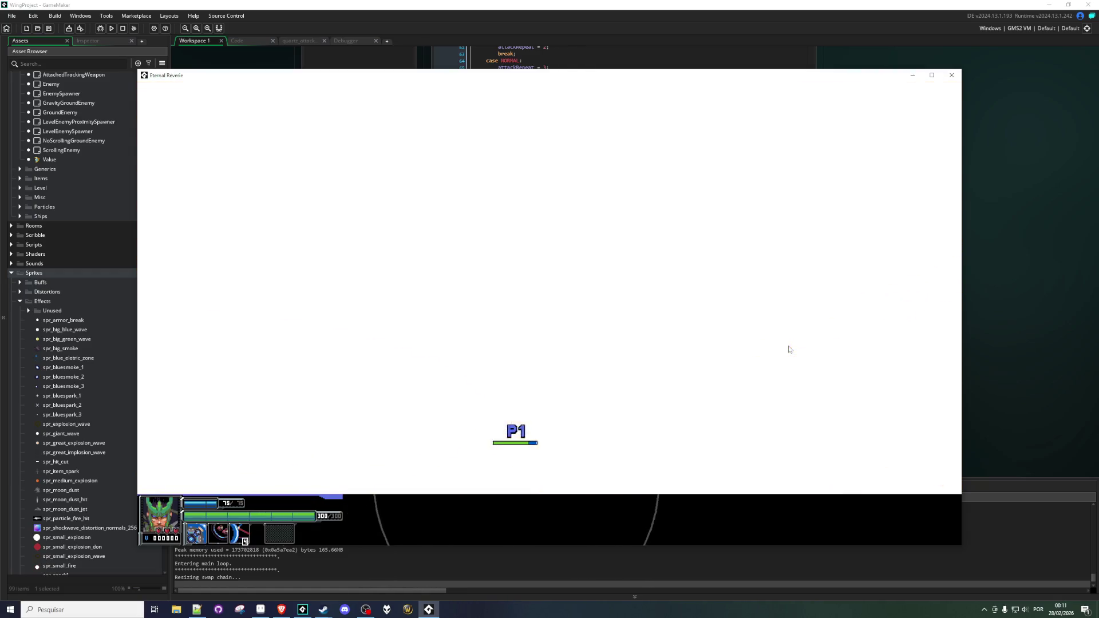
pyautogui.press('Left')
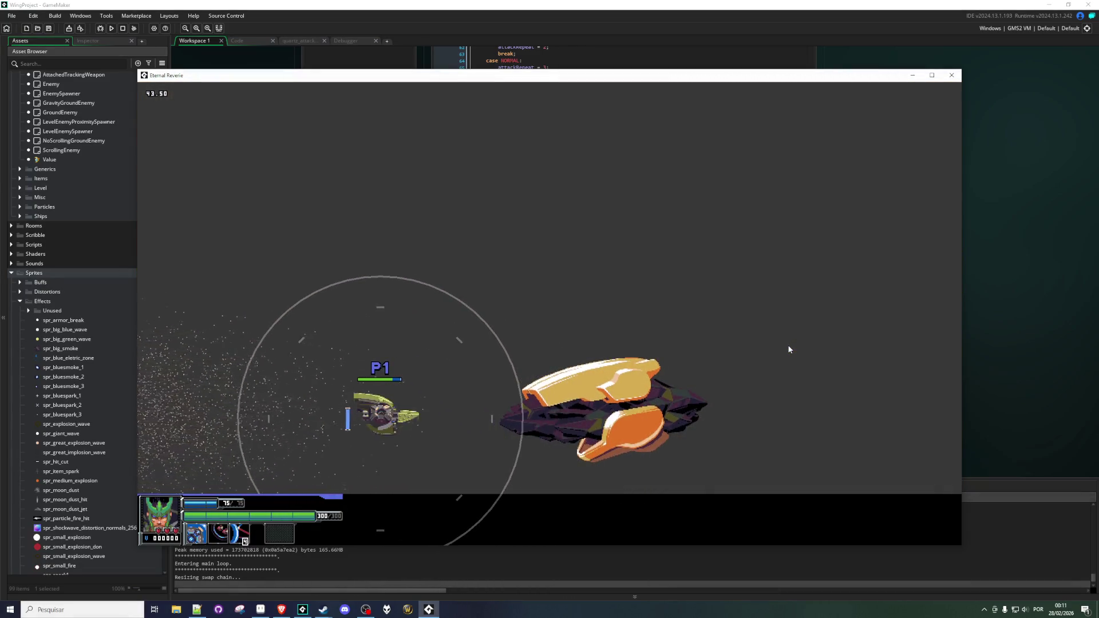
pyautogui.press('Up')
pyautogui.press('Left')
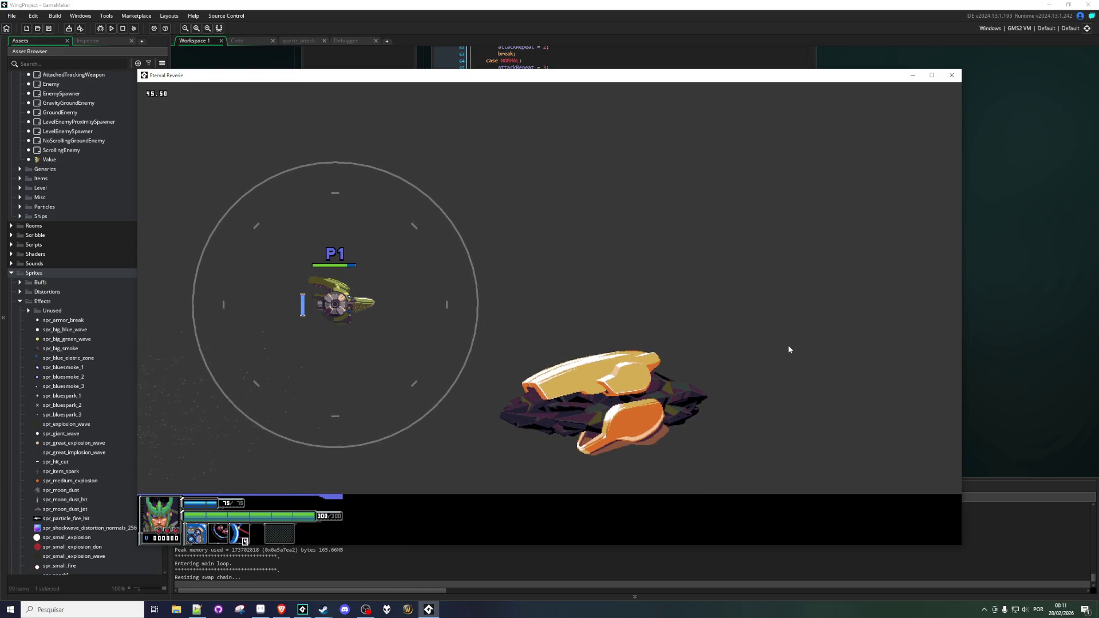
pyautogui.press('Right')
pyautogui.press('Down')
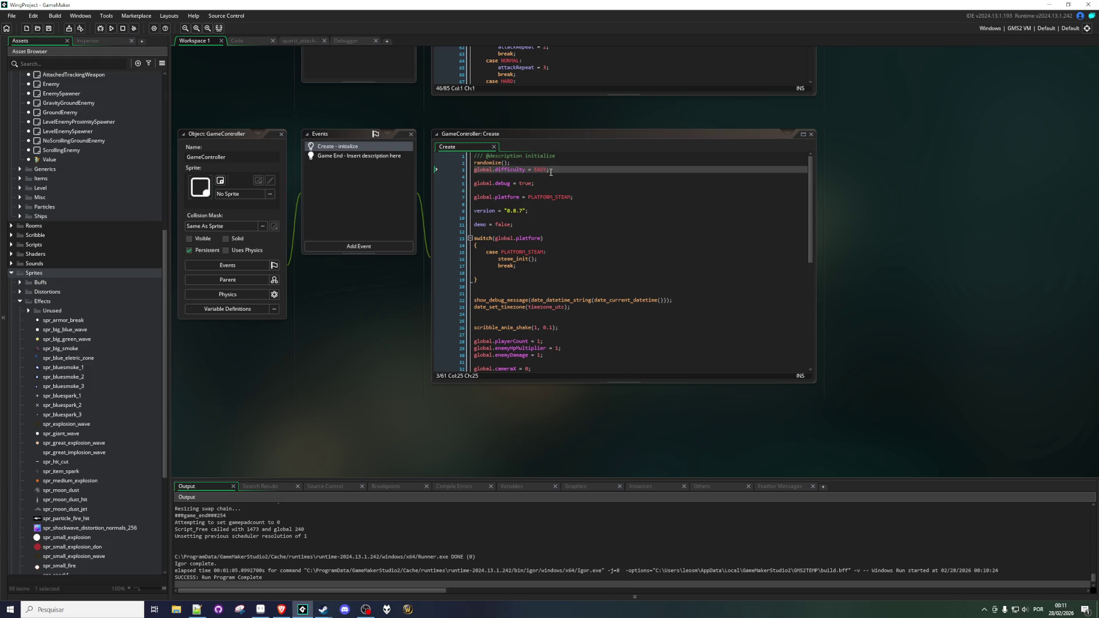
pyautogui.click(538, 170)
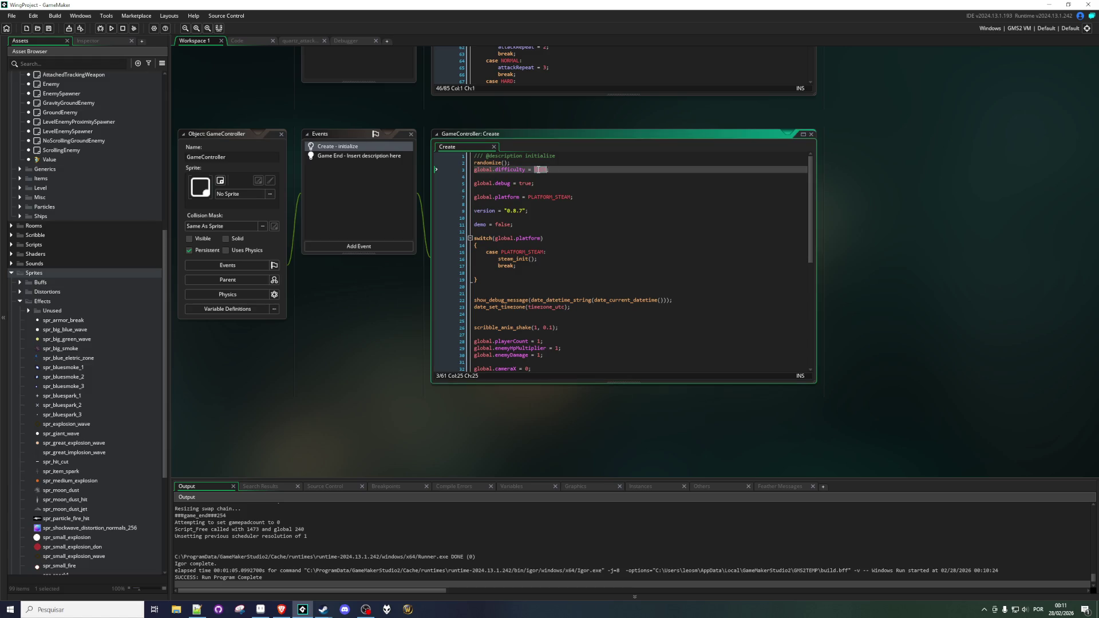
# Change the difficulty from EASY to HARD, rerun the game, then switch to Notepad++.
pyautogui.write('HARD')
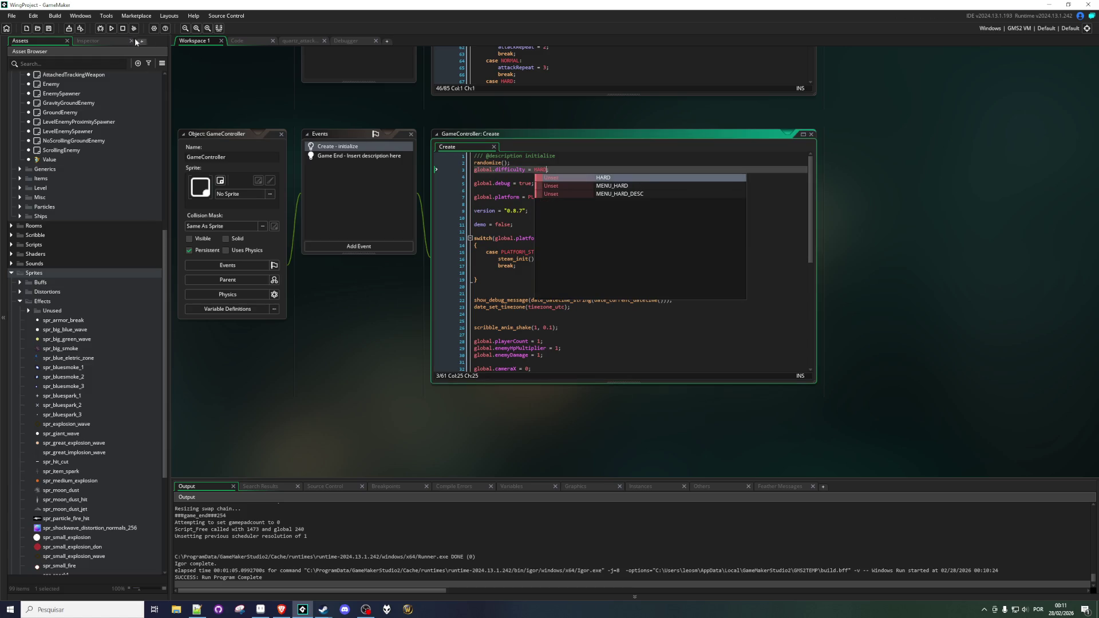
pyautogui.click(112, 29)
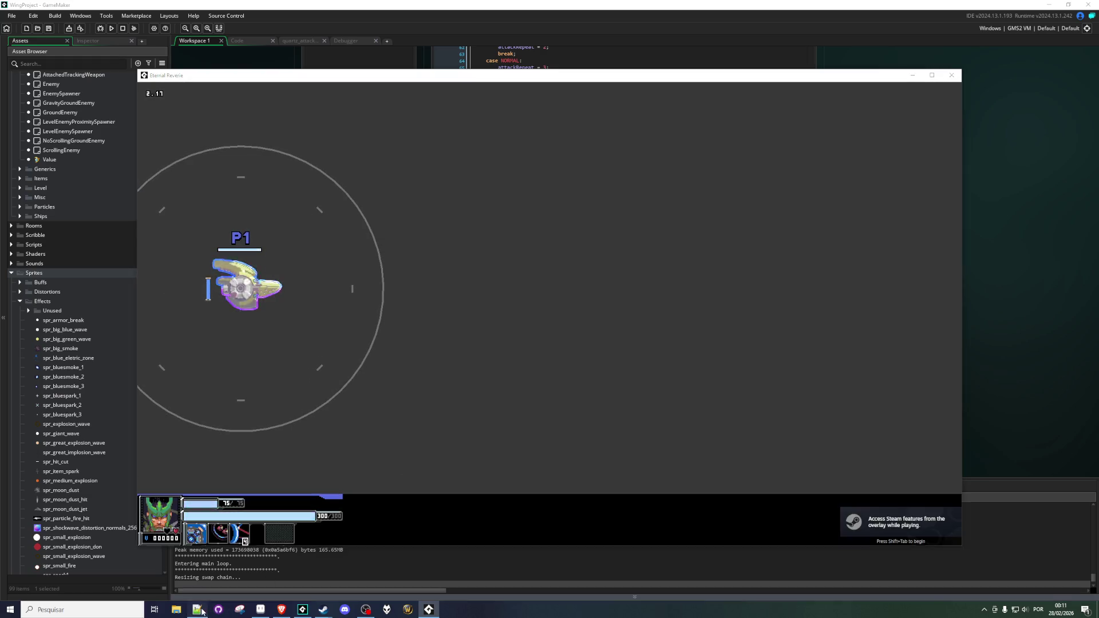
pyautogui.click(196, 609)
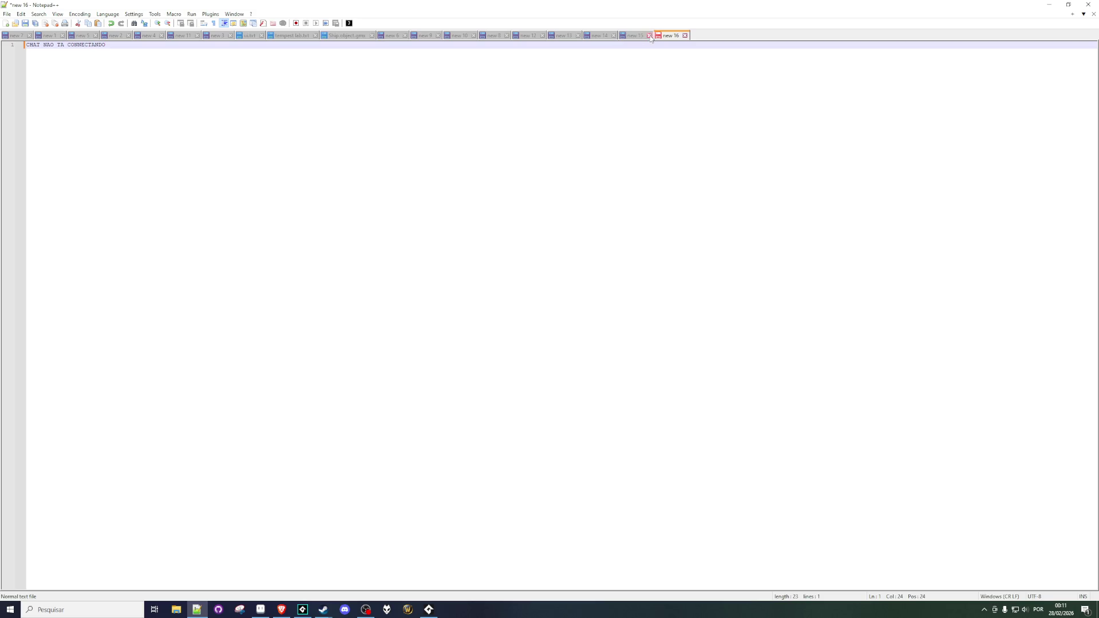
# Close the new 16 note without saving its changes.
pyautogui.hotkey('ctrl', 'w')
pyautogui.press('Tab')
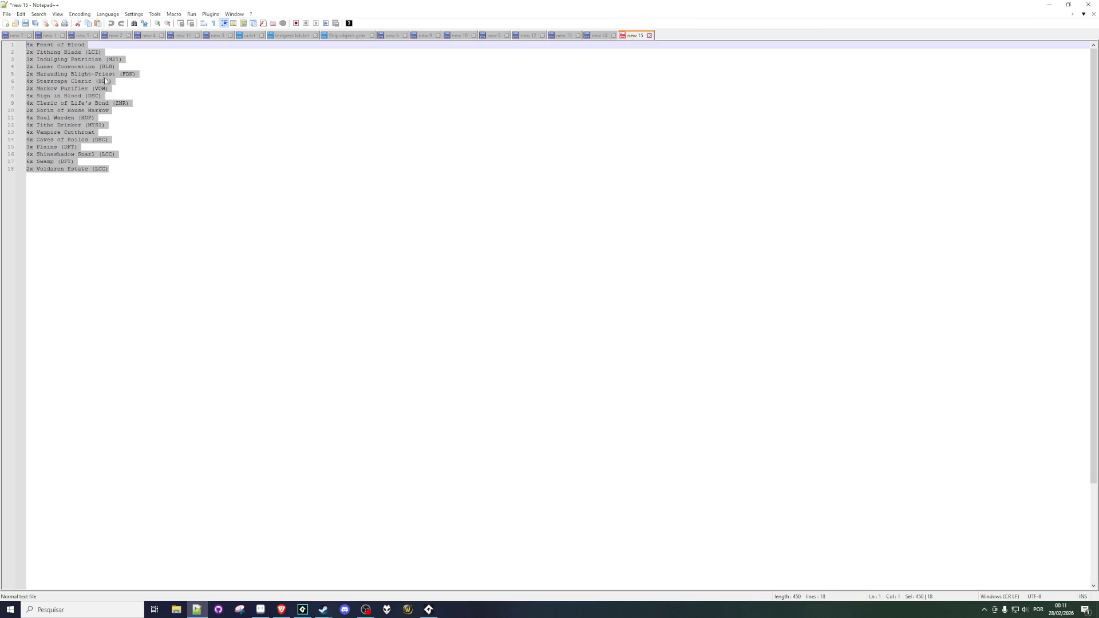
pyautogui.press('Return')
pyautogui.click(6, 25)
# Discard the new 7 note without saving and bring up new 1 at its TODO LIST.
pyautogui.click(12, 35)
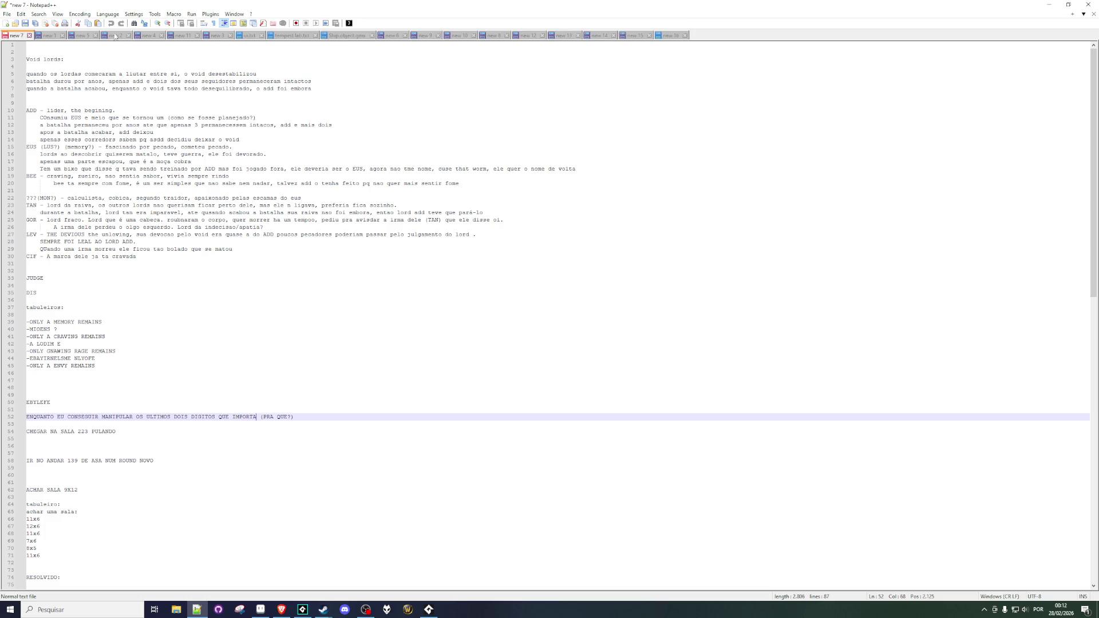
pyautogui.scroll(-12, 106, 237)
pyautogui.scroll(11, 106, 237)
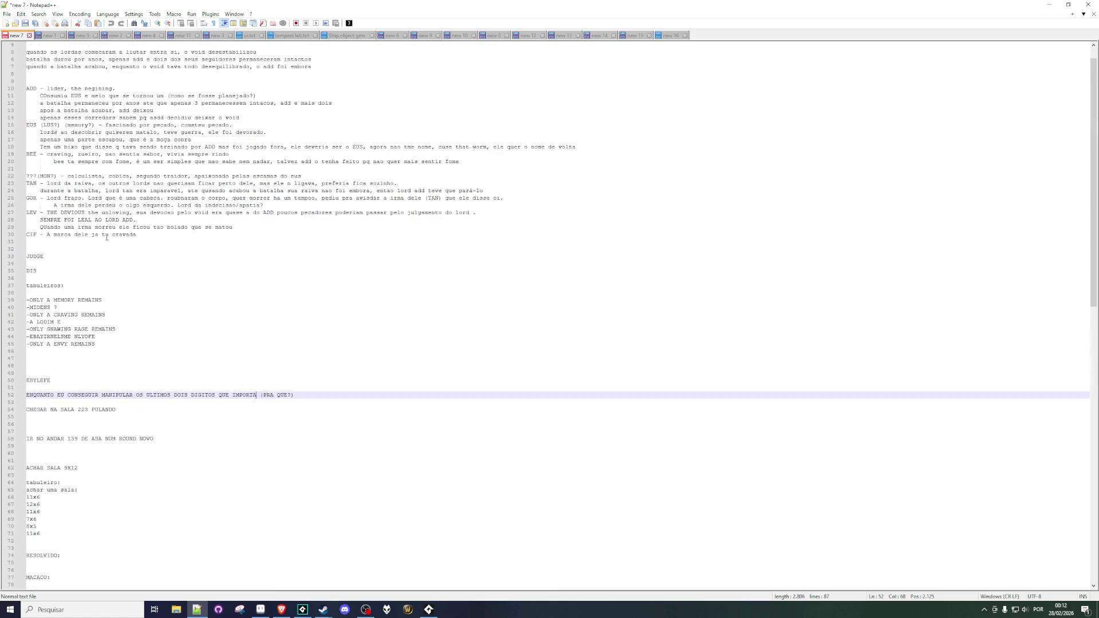
pyautogui.scroll(1, 106, 237)
pyautogui.hotkey('ctrl', 'w')
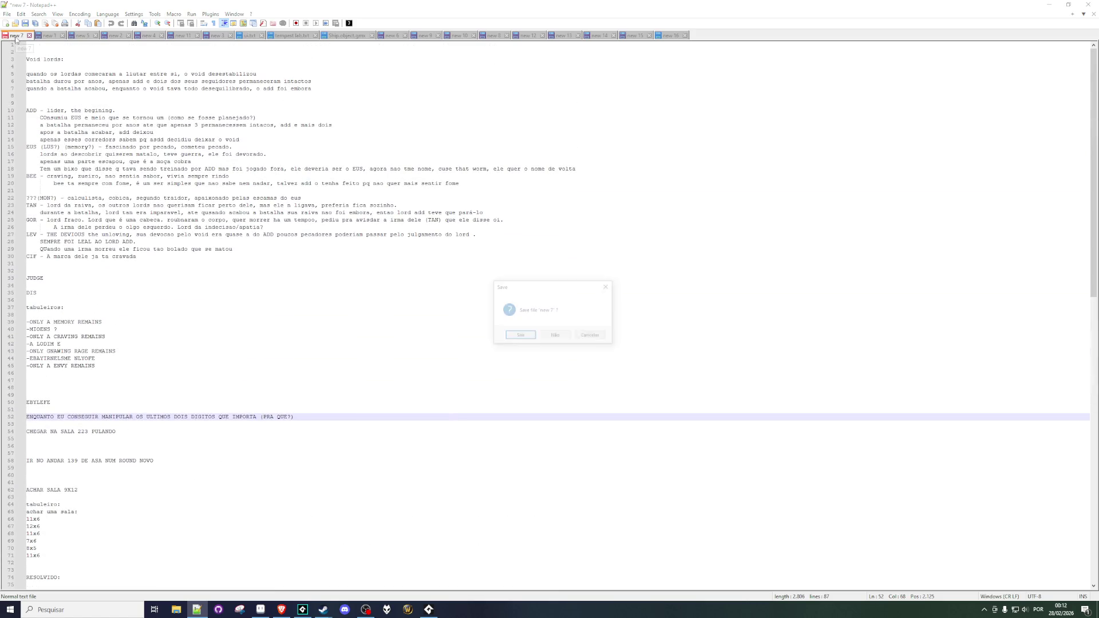
pyautogui.press('n')
pyautogui.click(16, 36)
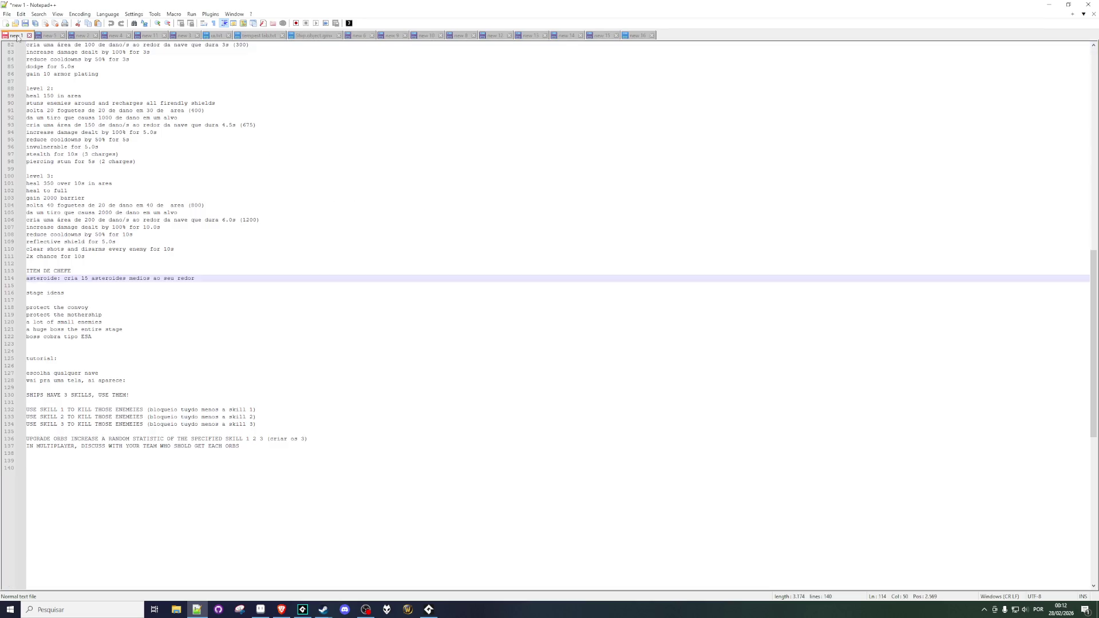
pyautogui.scroll(20, 108, 140)
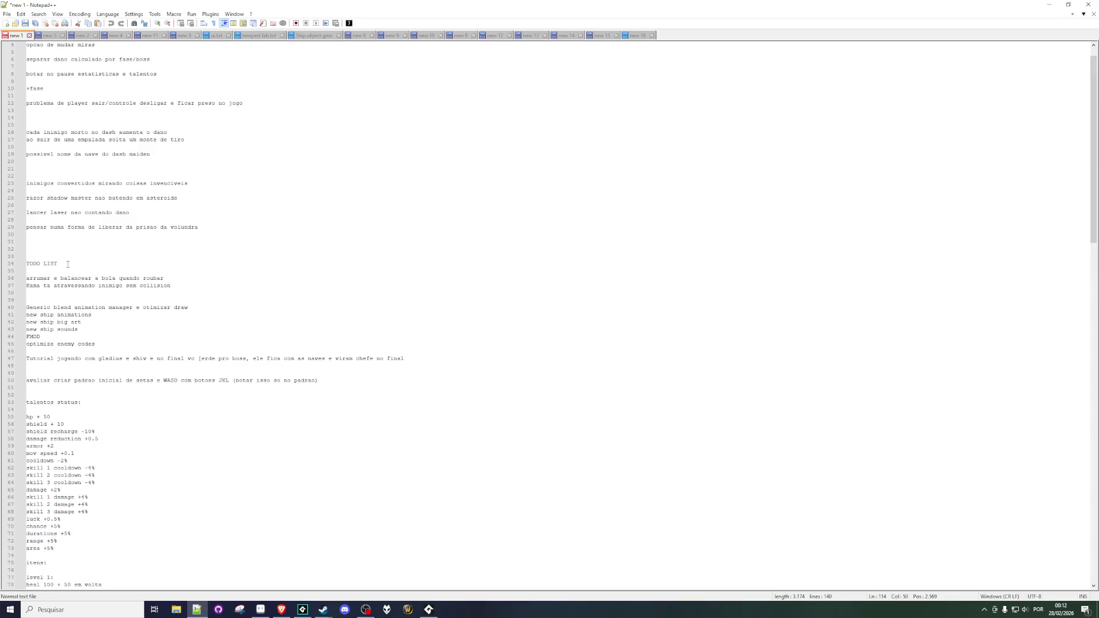
# Add TODO entries 'script de identificar se ta na tela bugado na beirada' and 'cristais d quartz ao destruir criar pedaco'.
pyautogui.click(71, 263)
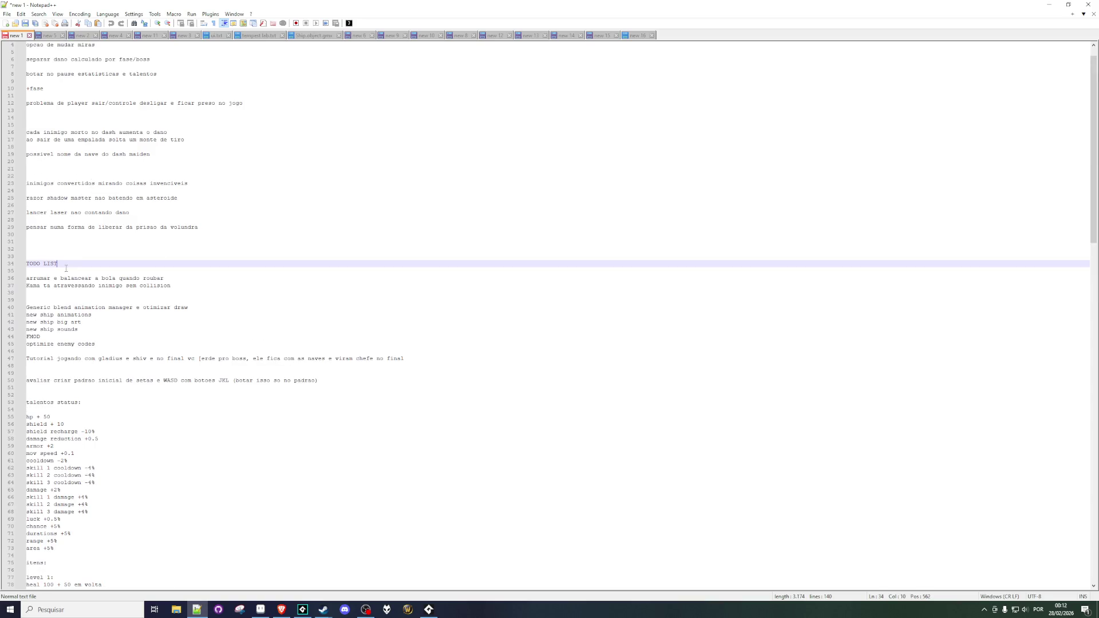
pyautogui.press('Down')
pyautogui.press('Return')
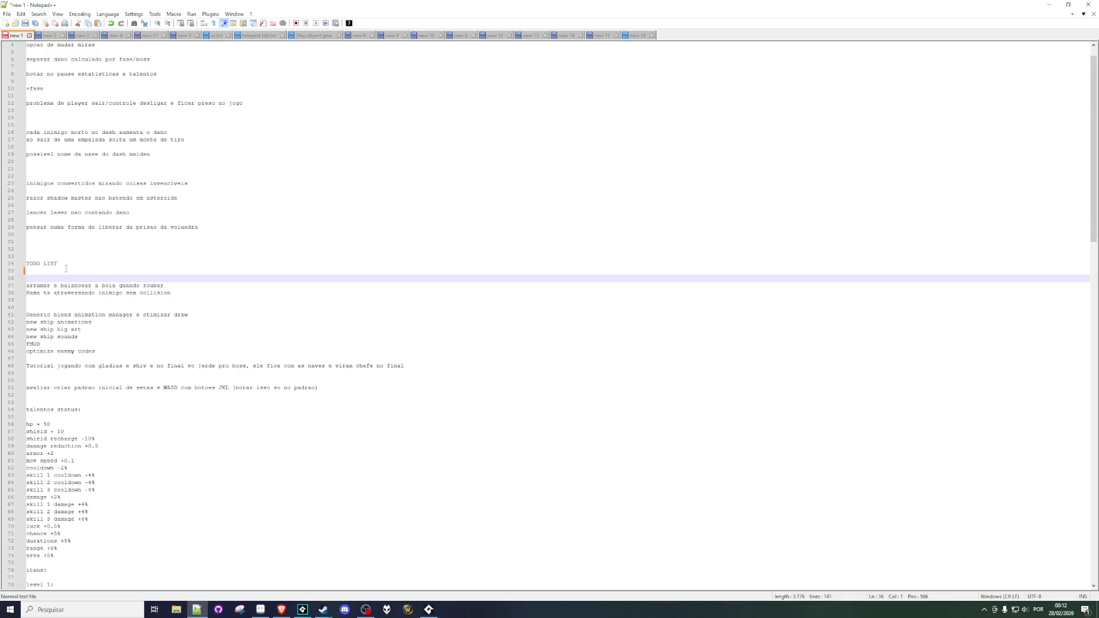
pyautogui.write('script de identi')
pyautogui.write('ficar se ta na tela bug')
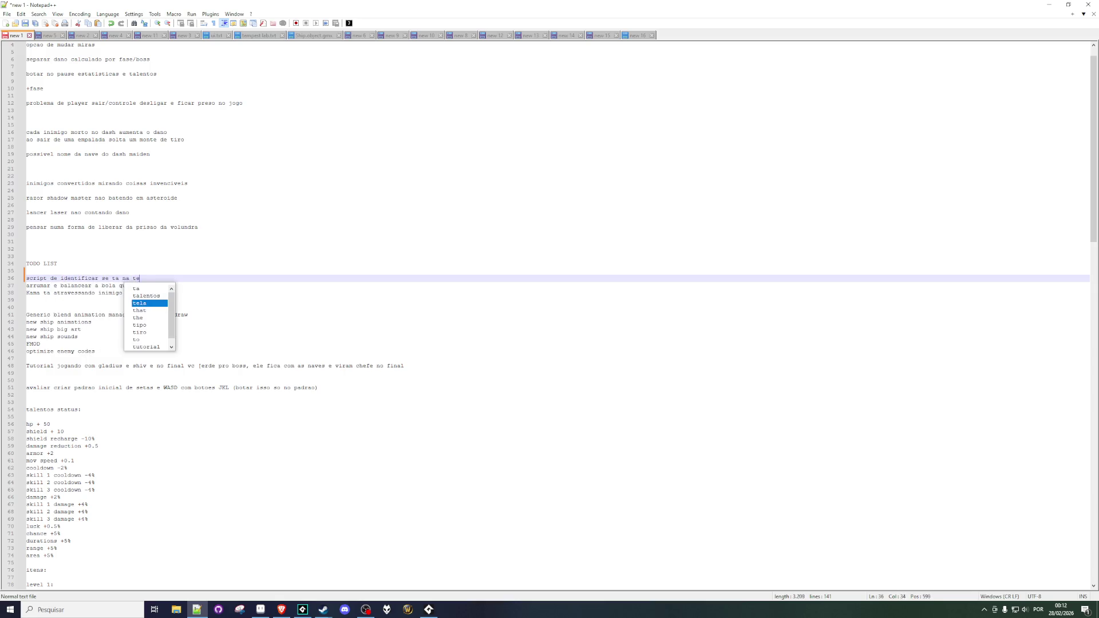
pyautogui.write('ado na b')
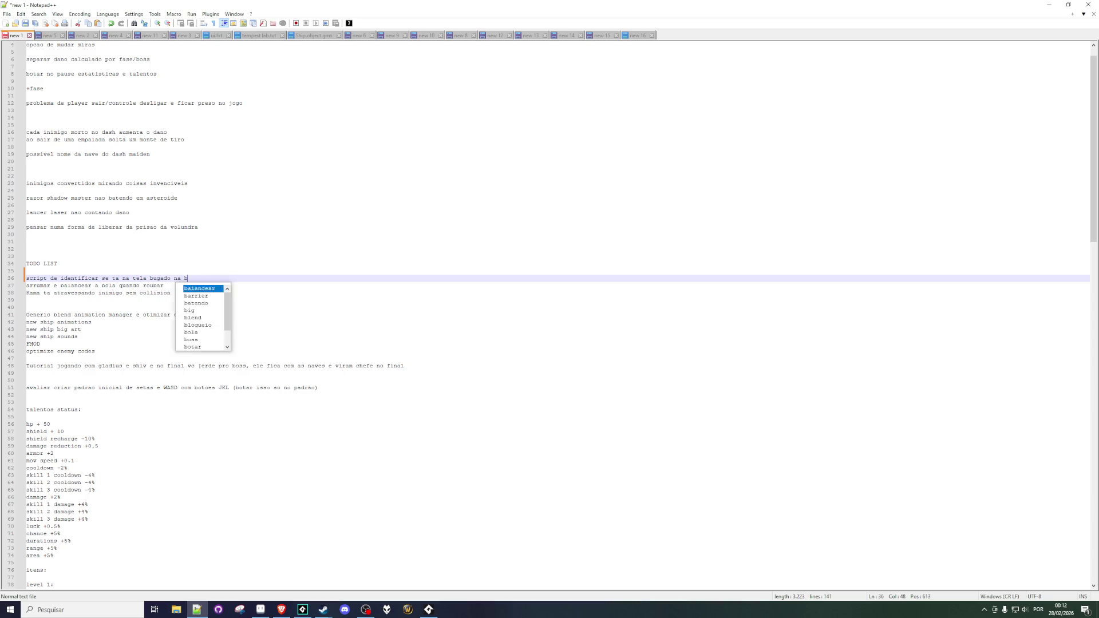
pyautogui.write('eirada')
pyautogui.press('Return')
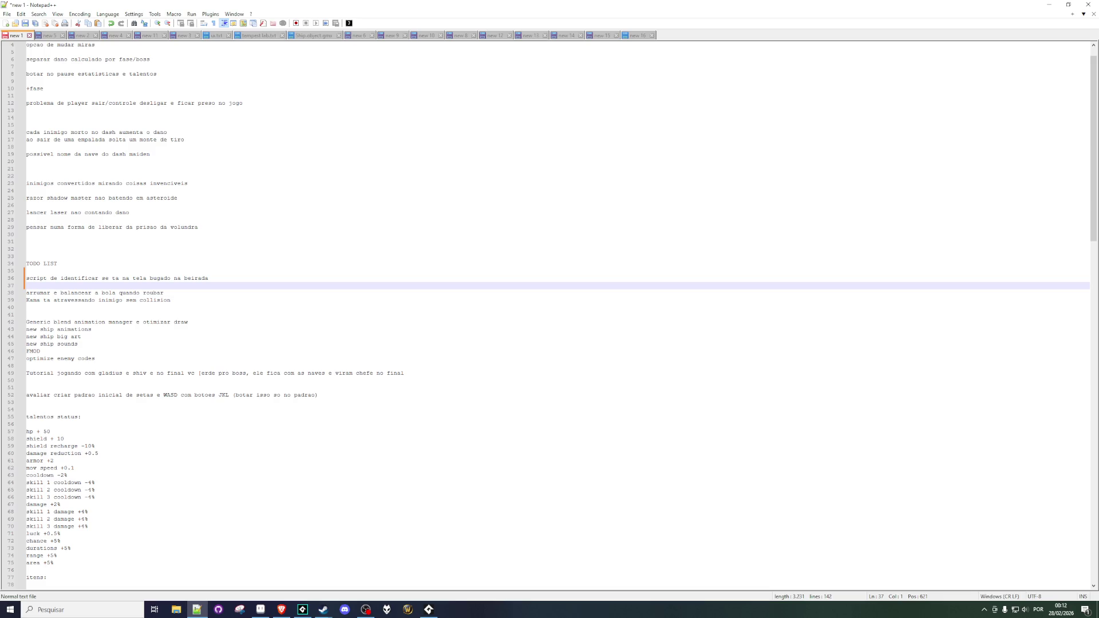
pyautogui.write('cristais d qua')
pyautogui.write('rtz ao')
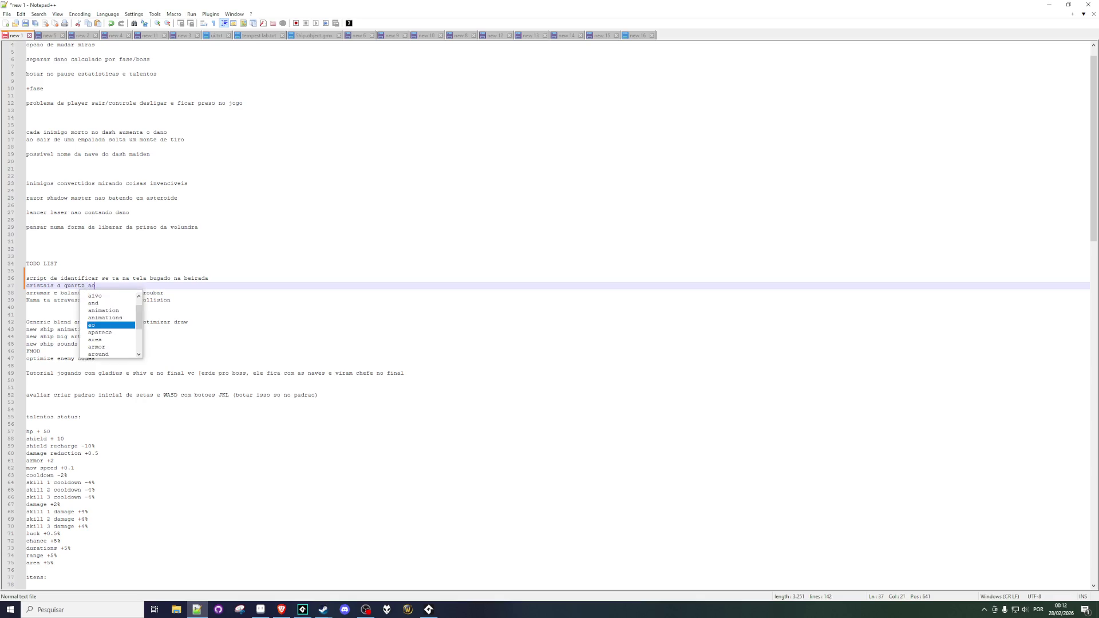
pyautogui.write(' destruir cri')
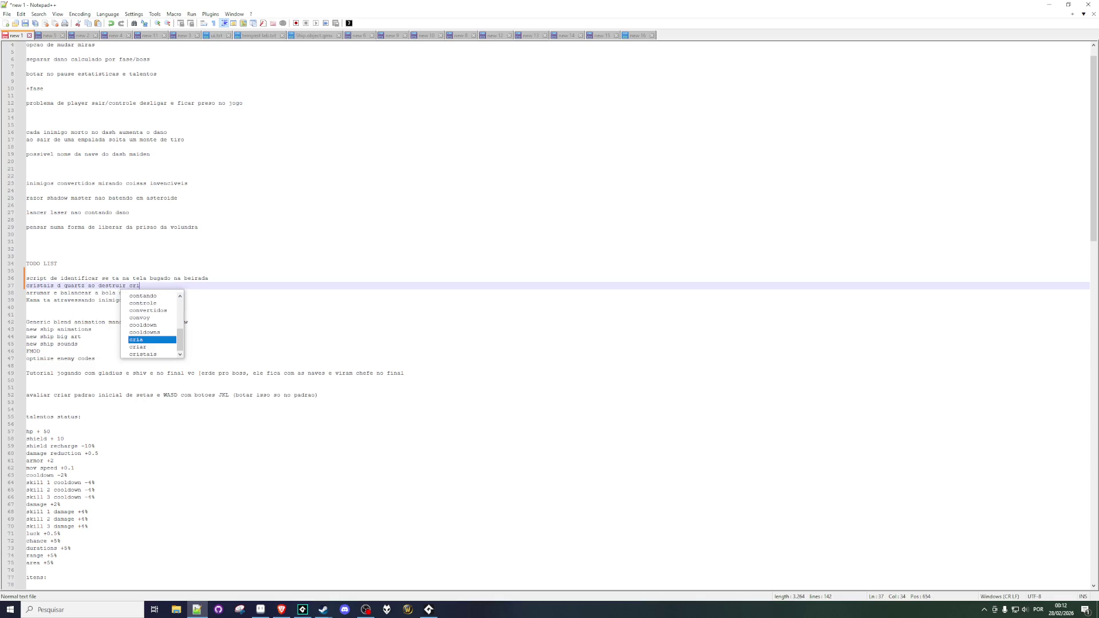
pyautogui.write('ar')
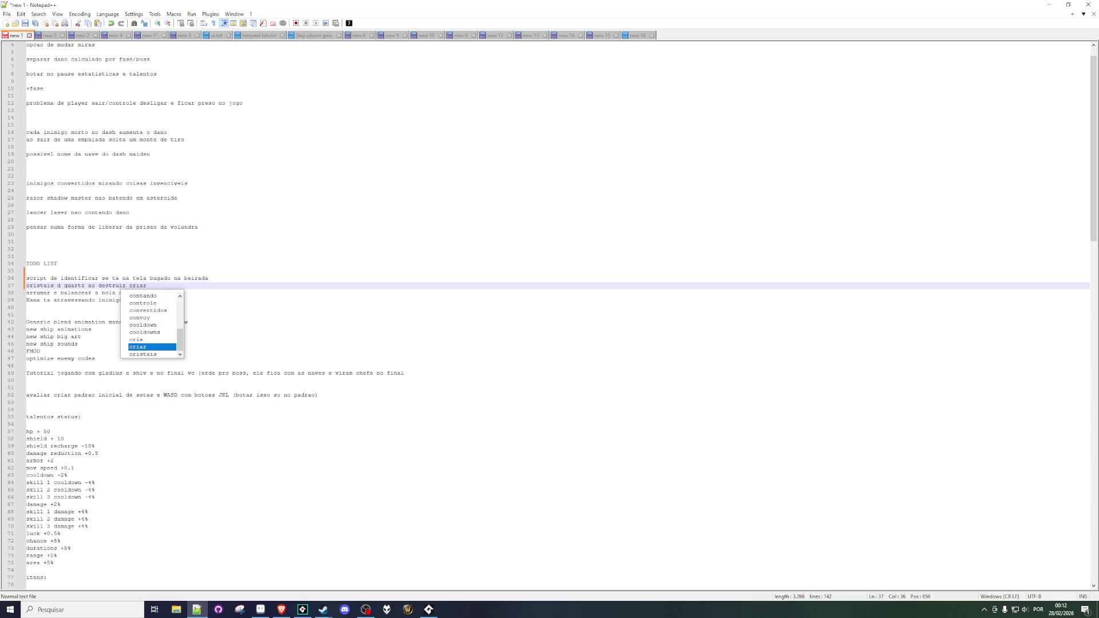
pyautogui.write(' pedaco')
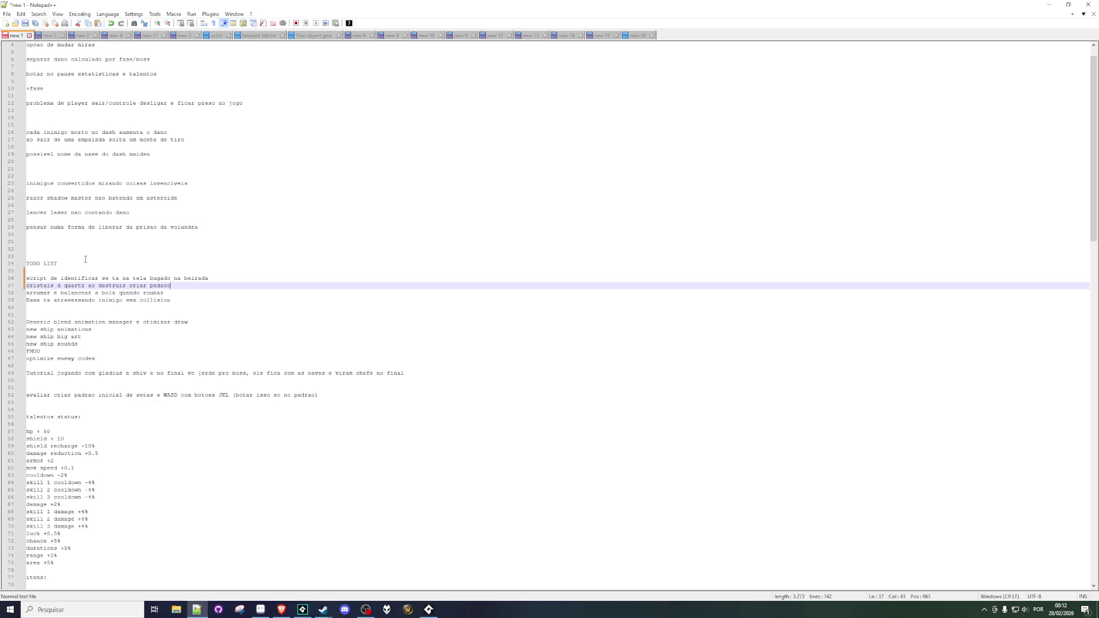
# Select words on lines 38-39 to locate the 'bola quando roubar' phrase for rewording.
pyautogui.click(153, 302)
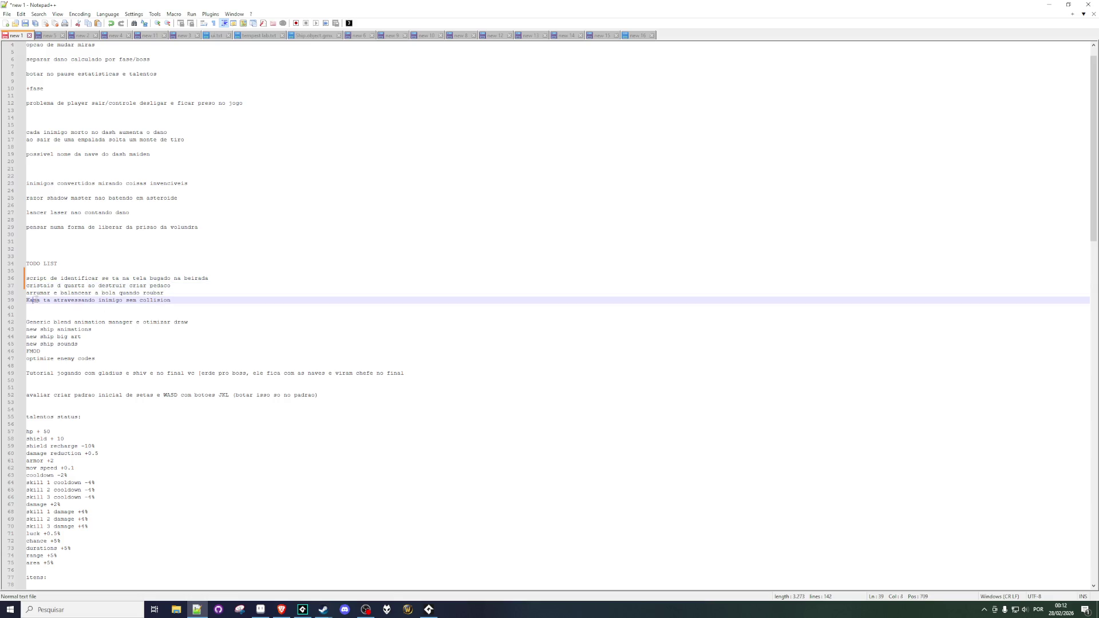
pyautogui.doubleClick(33, 300)
pyautogui.click(35, 303)
pyautogui.doubleClick(40, 293)
pyautogui.click(74, 291)
pyautogui.click(154, 285)
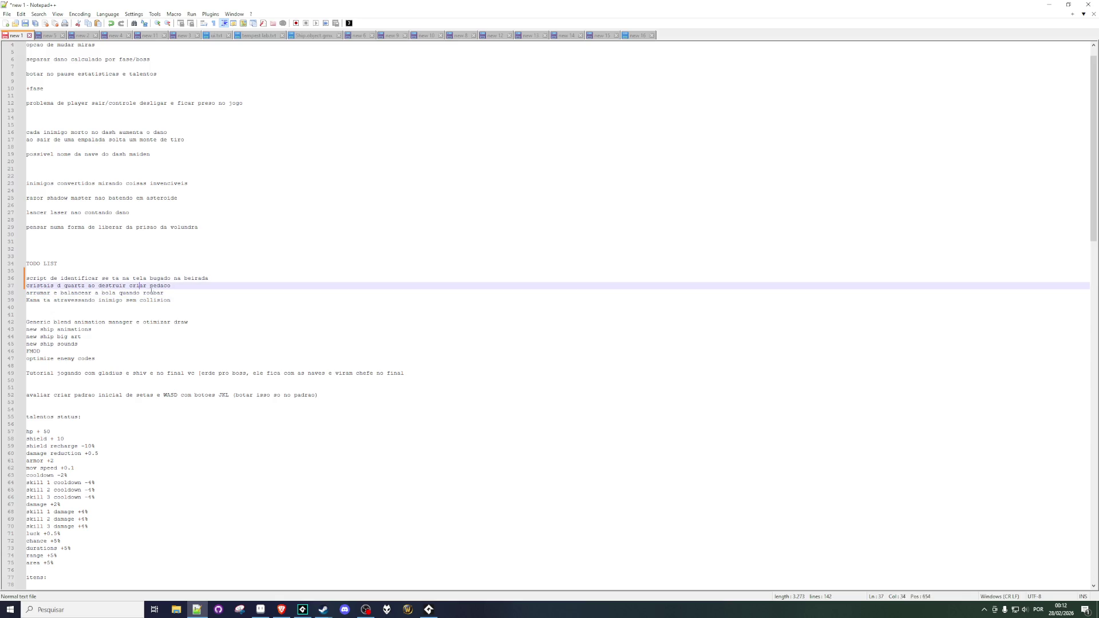
pyautogui.click(153, 293)
pyautogui.doubleClick(68, 293)
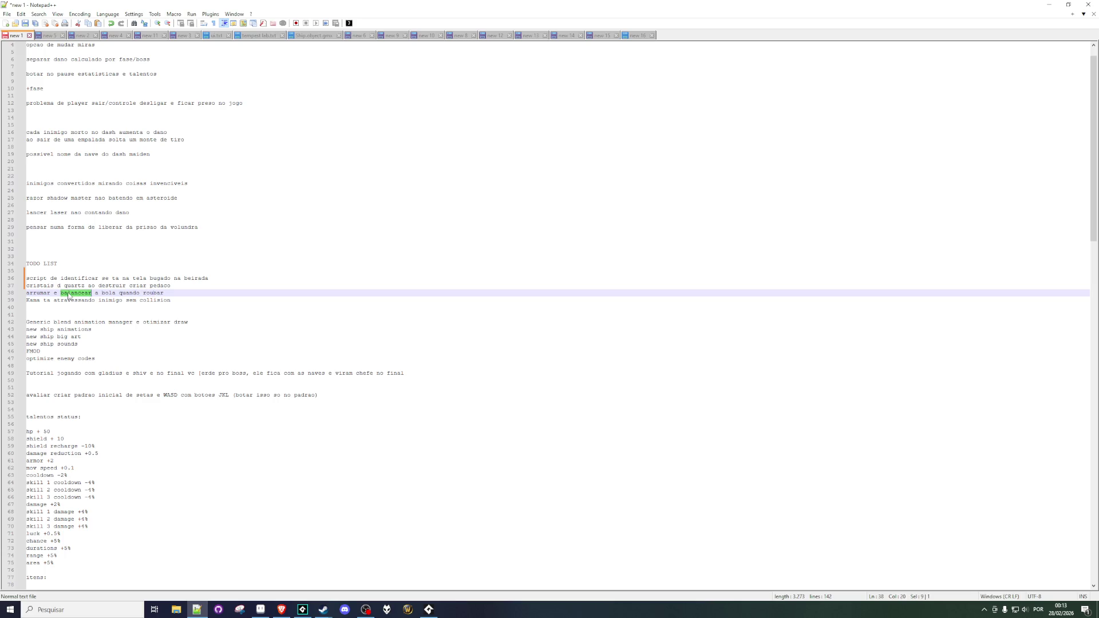
pyautogui.doubleClick(117, 293)
pyautogui.doubleClick(108, 293)
pyautogui.doubleClick(153, 292)
pyautogui.doubleClick(111, 294)
pyautogui.moveTo(170, 293); pyautogui.dragTo(7, 294)
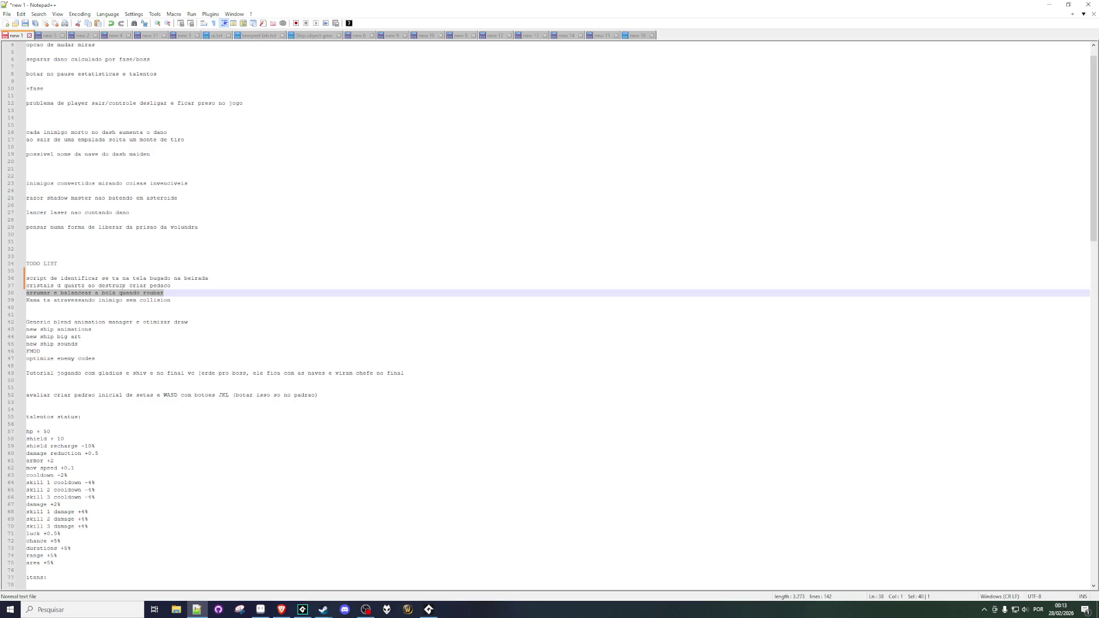
# Replace 'bola' with 'iron ball' on line 38 and add 'com pontifex' at the line end.
pyautogui.click(118, 293)
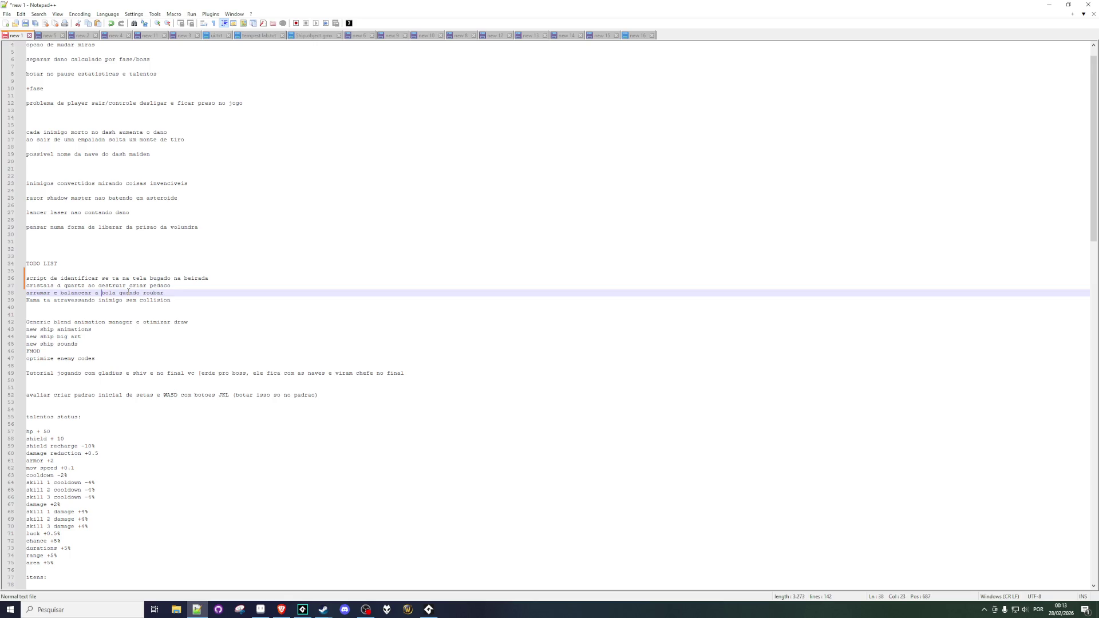
pyautogui.write('iron ball')
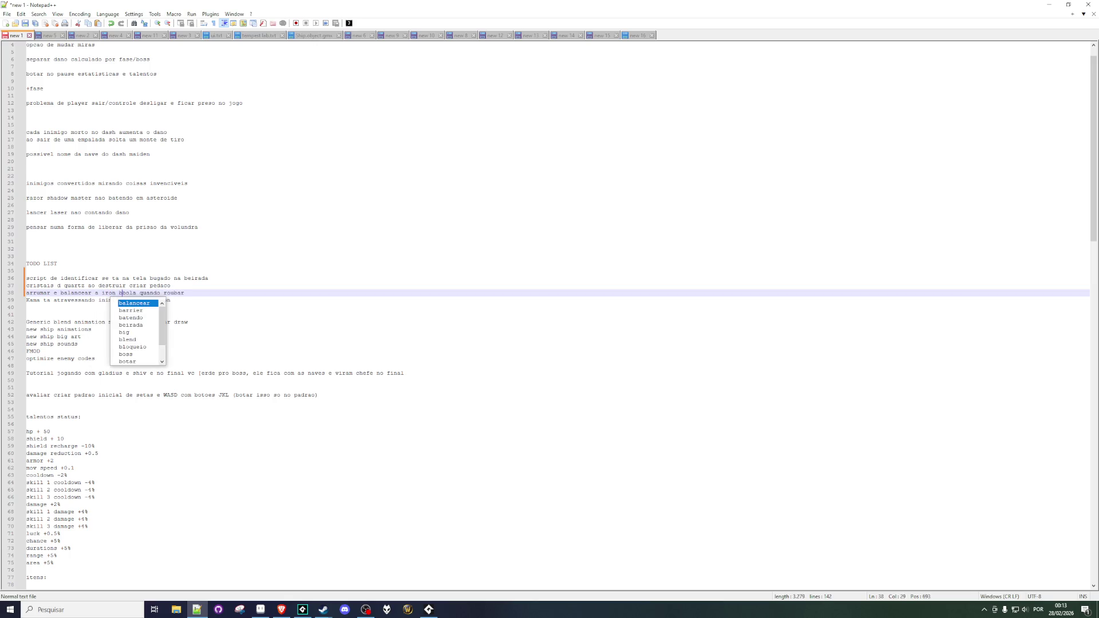
pyautogui.press('Delete')
pyautogui.press('Delete')
pyautogui.press('Delete')
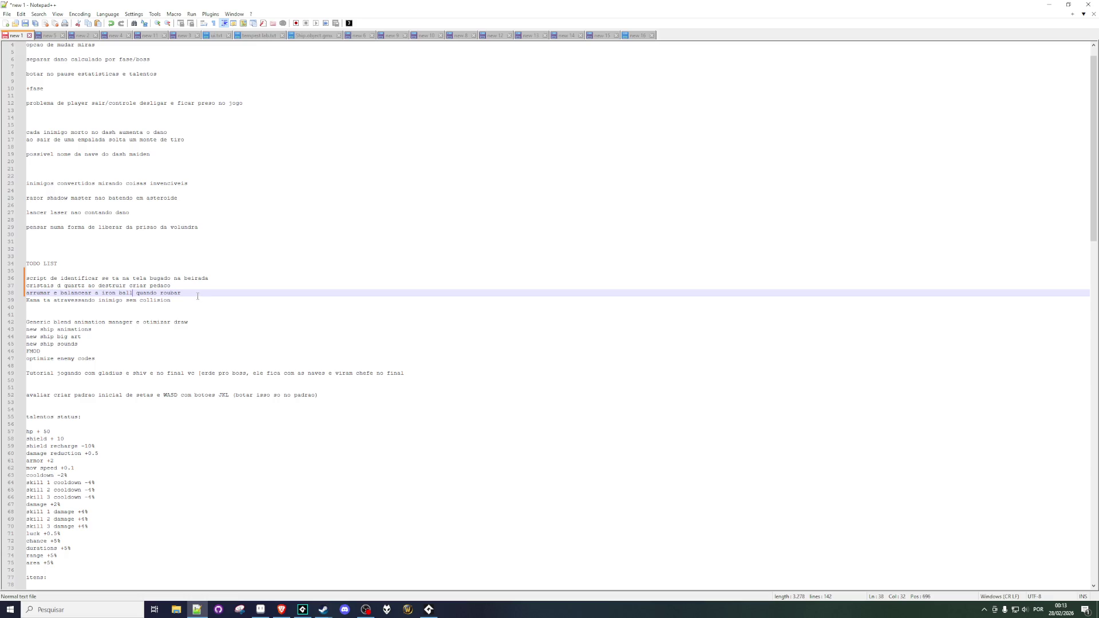
pyautogui.write(' com pontifex')
# Review the to-do items from the script item down to the blend animation manager entry.
pyautogui.click(89, 278)
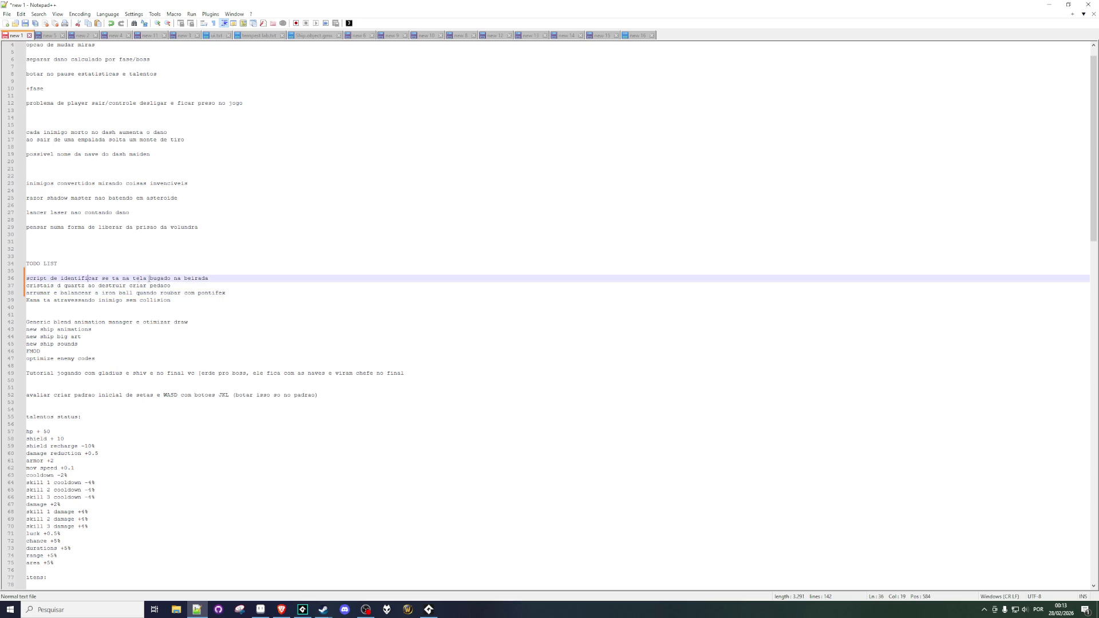
pyautogui.click(65, 284)
pyautogui.click(119, 300)
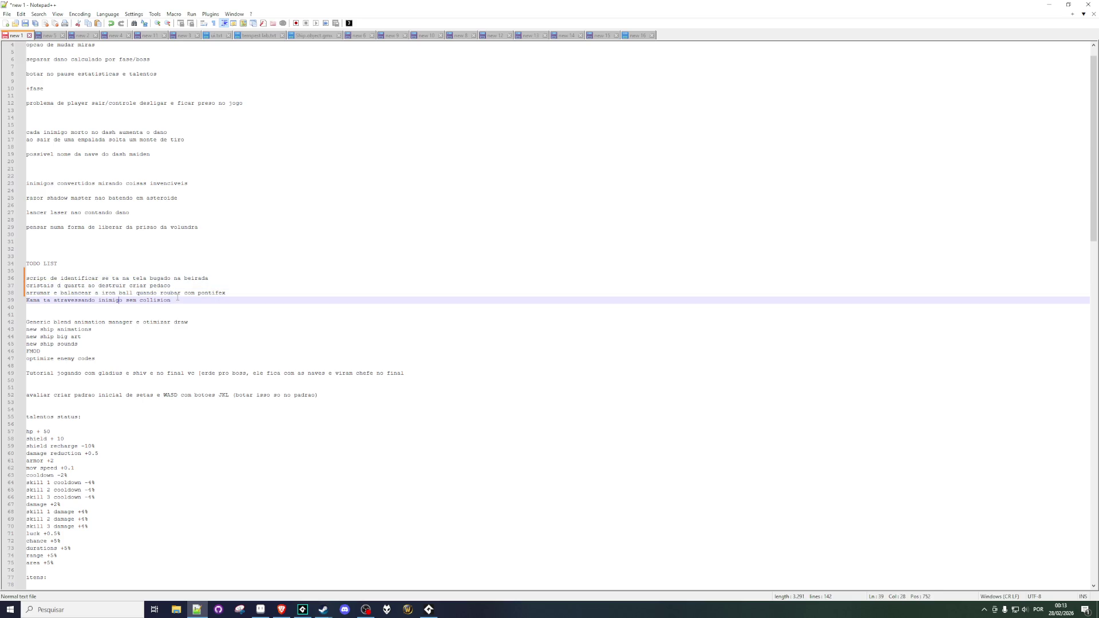
pyautogui.click(55, 322)
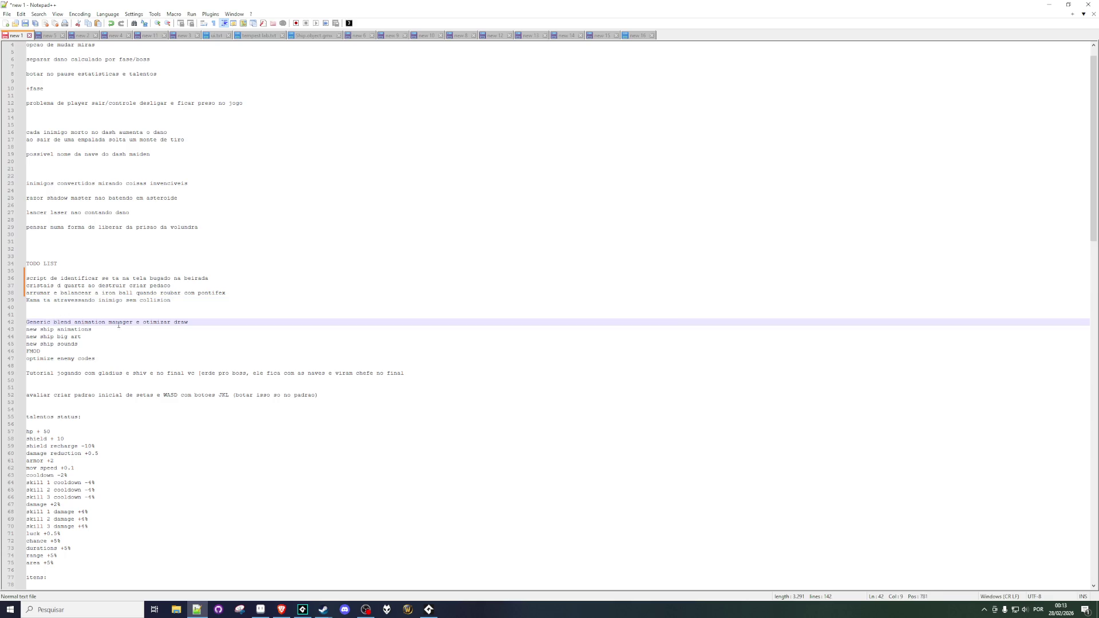
pyautogui.click(122, 324)
pyautogui.moveTo(206, 322); pyautogui.dragTo(21, 323)
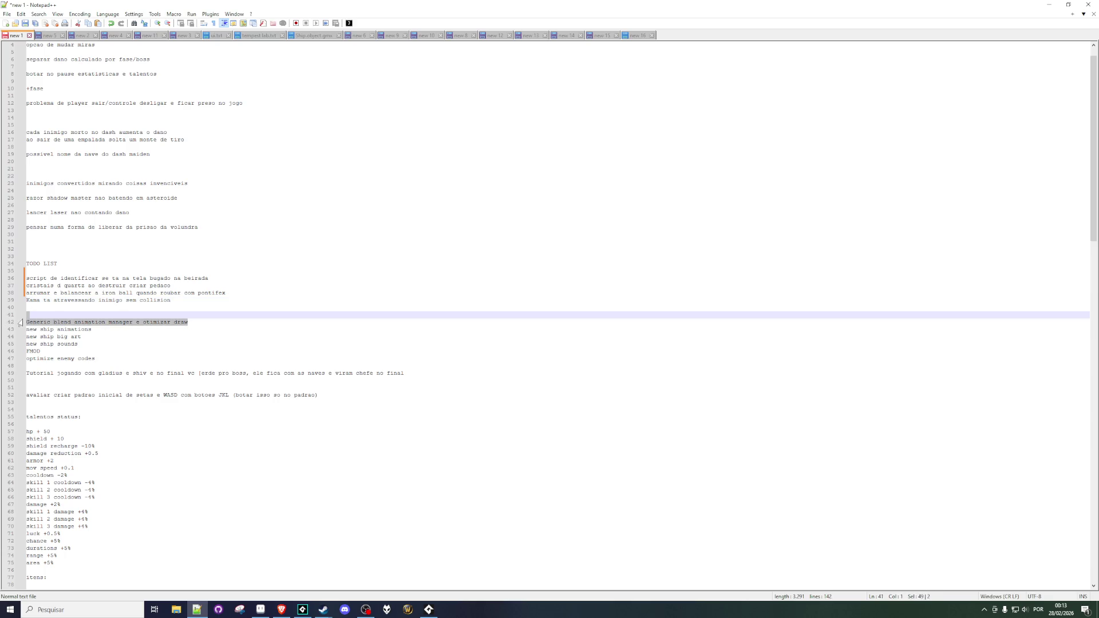
pyautogui.click(55, 323)
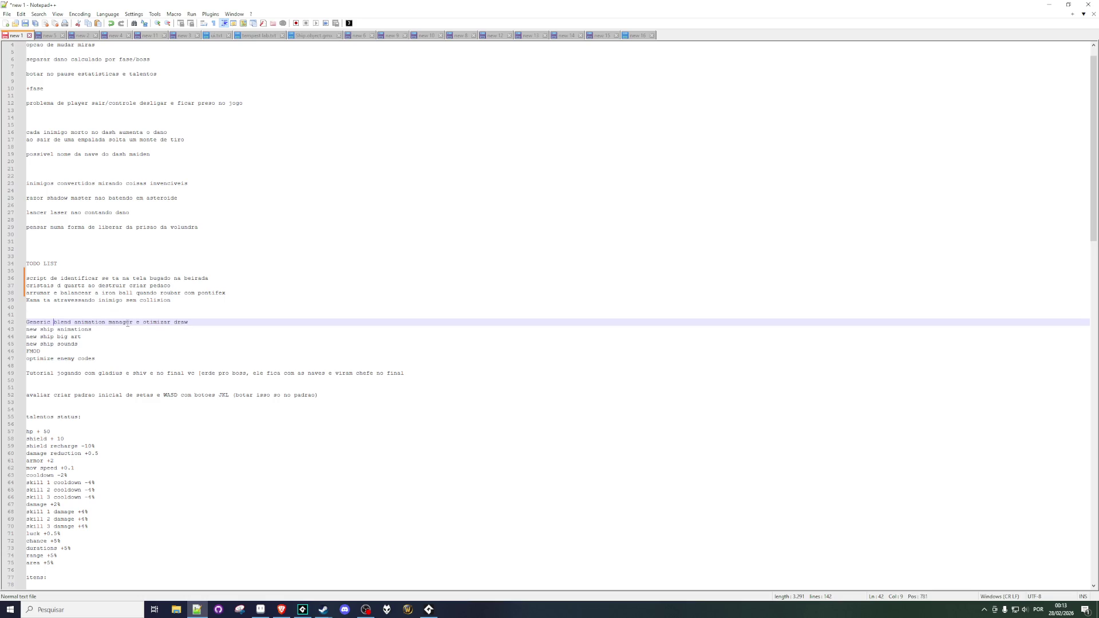
# Append '(pontifex e katar)' to line 43 'new ship animations' and line 44 'new ship big art'.
pyautogui.click(53, 329)
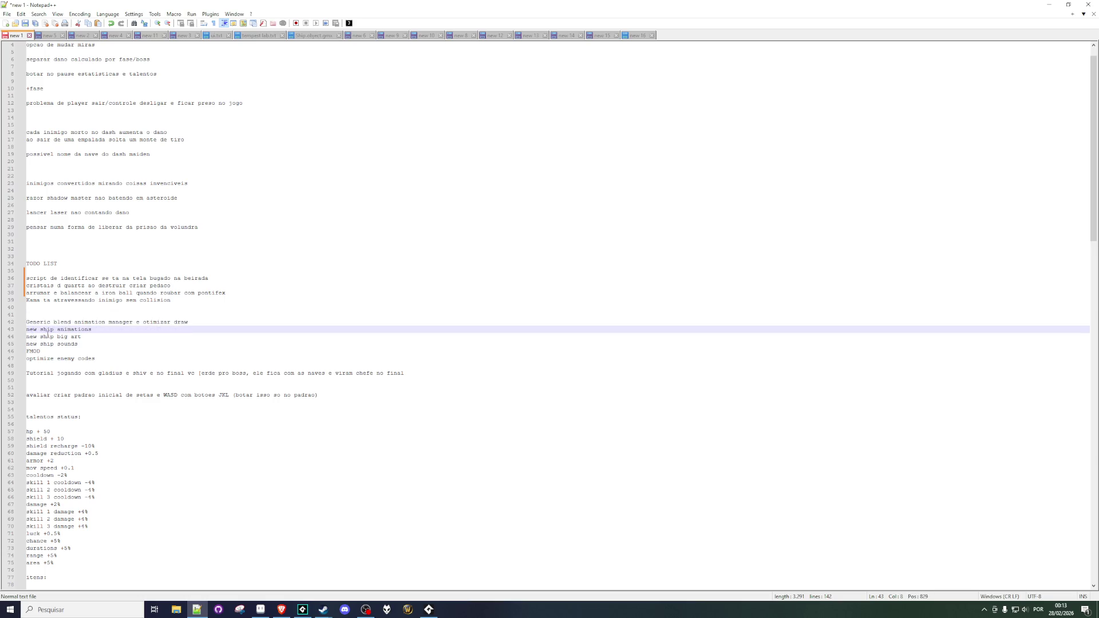
pyautogui.doubleClick(65, 331)
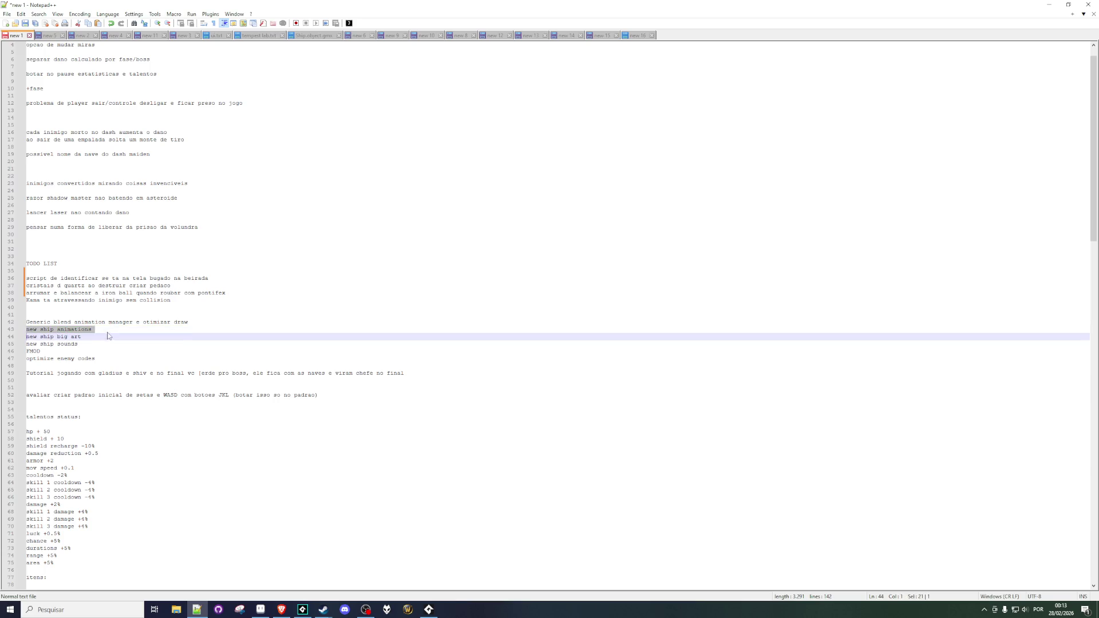
pyautogui.click(108, 330)
pyautogui.write('()')
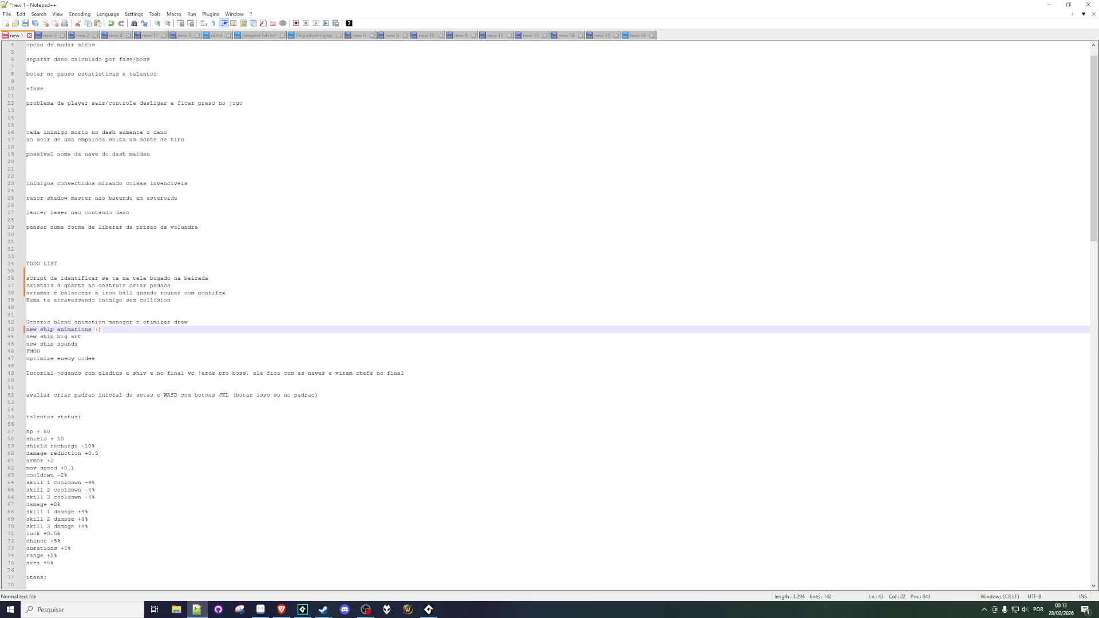
pyautogui.write('pontifex e')
pyautogui.write('katar')
pyautogui.click(106, 336)
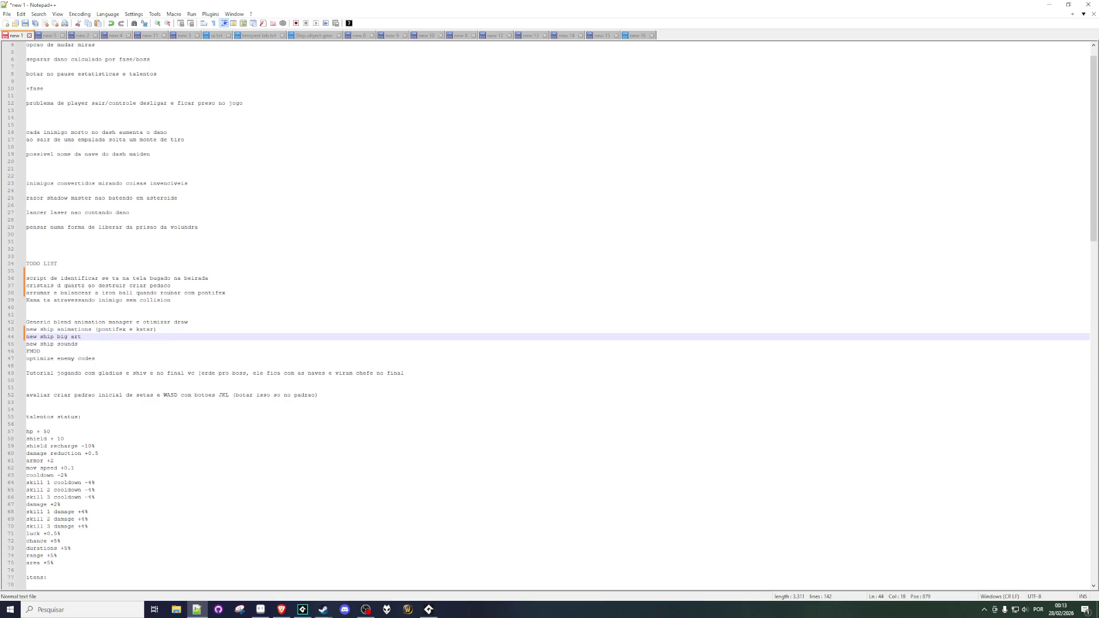
pyautogui.write('()pontifex e k')
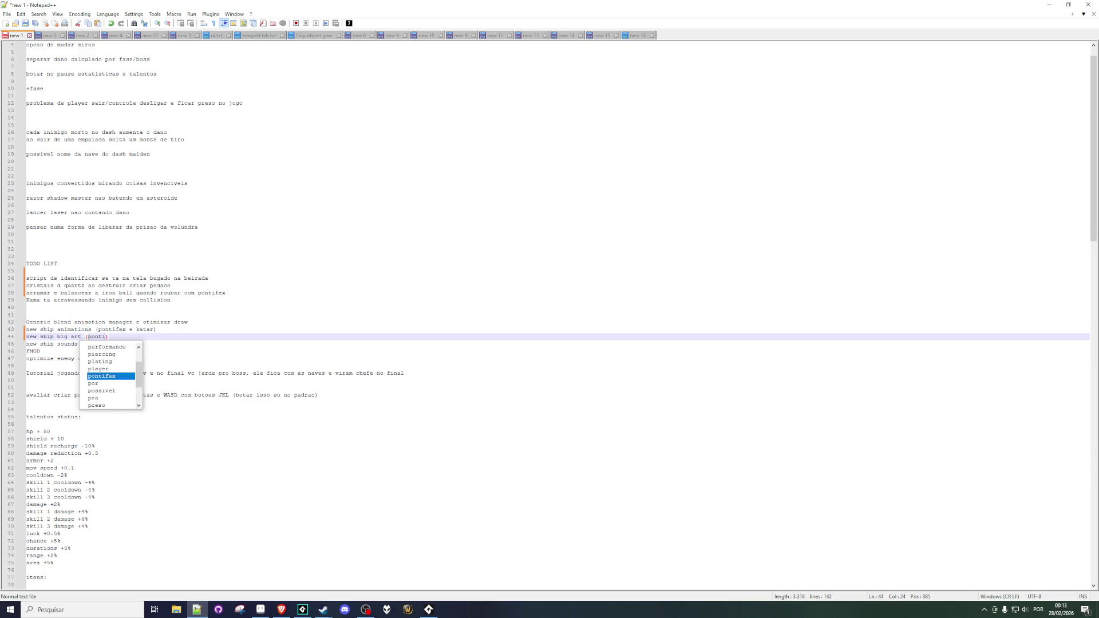
pyautogui.write('atar')
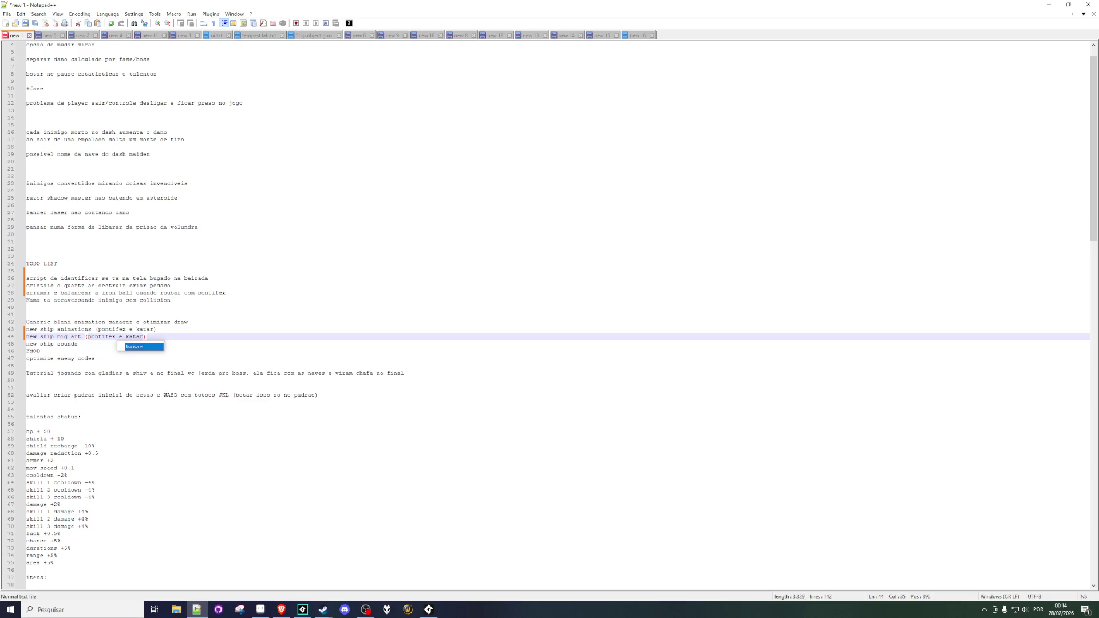
# Look over the remaining items, from new ship sounds down to the WASD controls note.
pyautogui.click(81, 345)
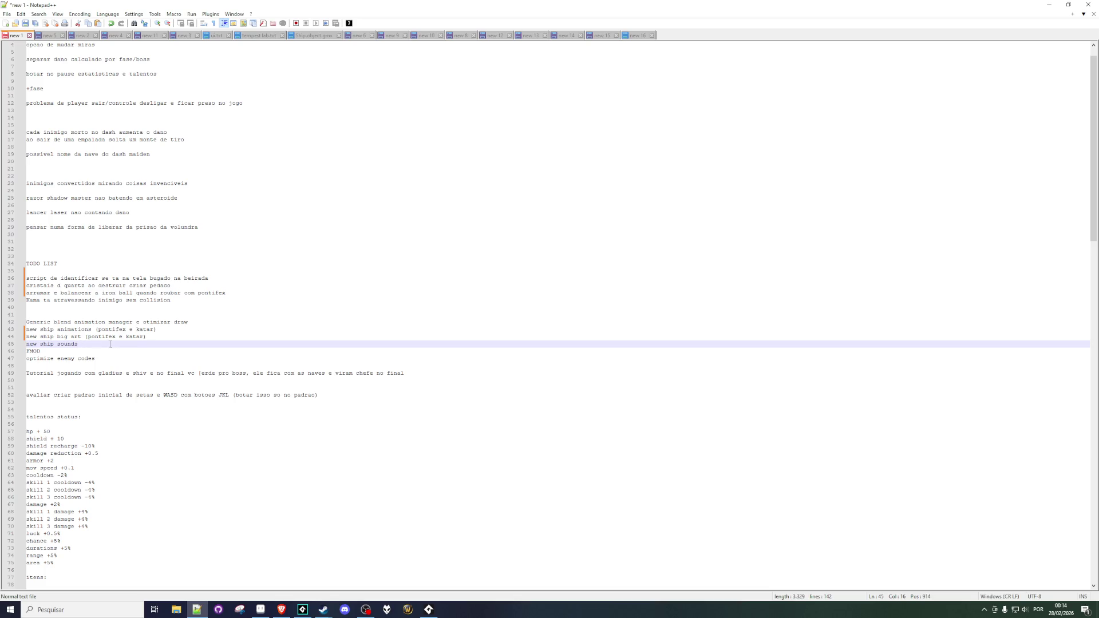
pyautogui.click(51, 352)
pyautogui.click(66, 359)
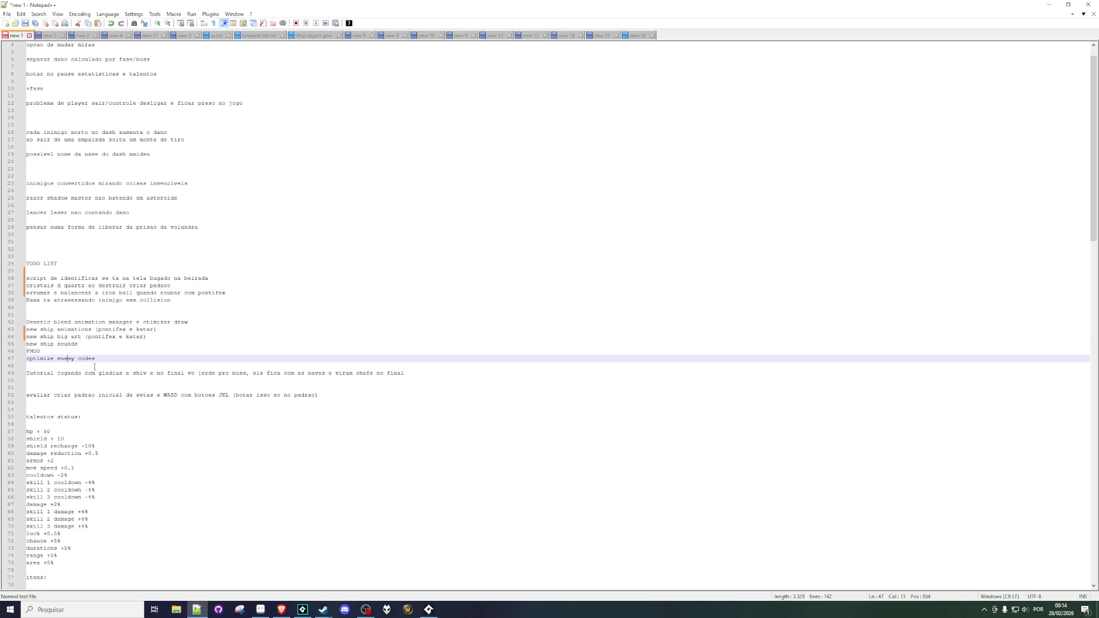
pyautogui.click(184, 373)
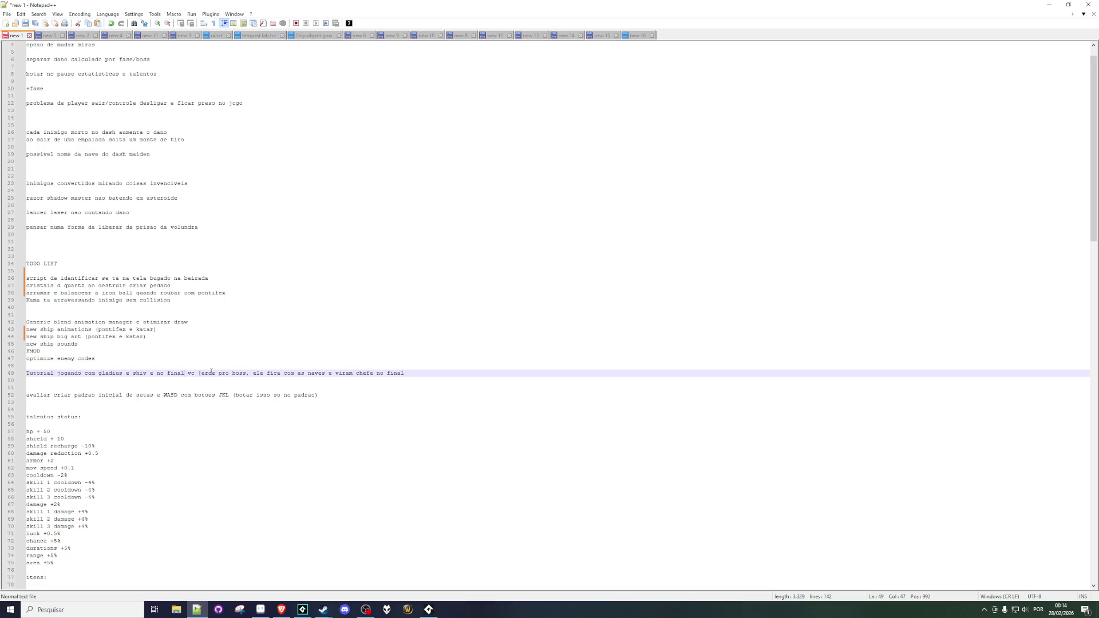
pyautogui.click(411, 373)
pyautogui.moveTo(68, 395); pyautogui.dragTo(254, 399)
pyautogui.click(170, 402)
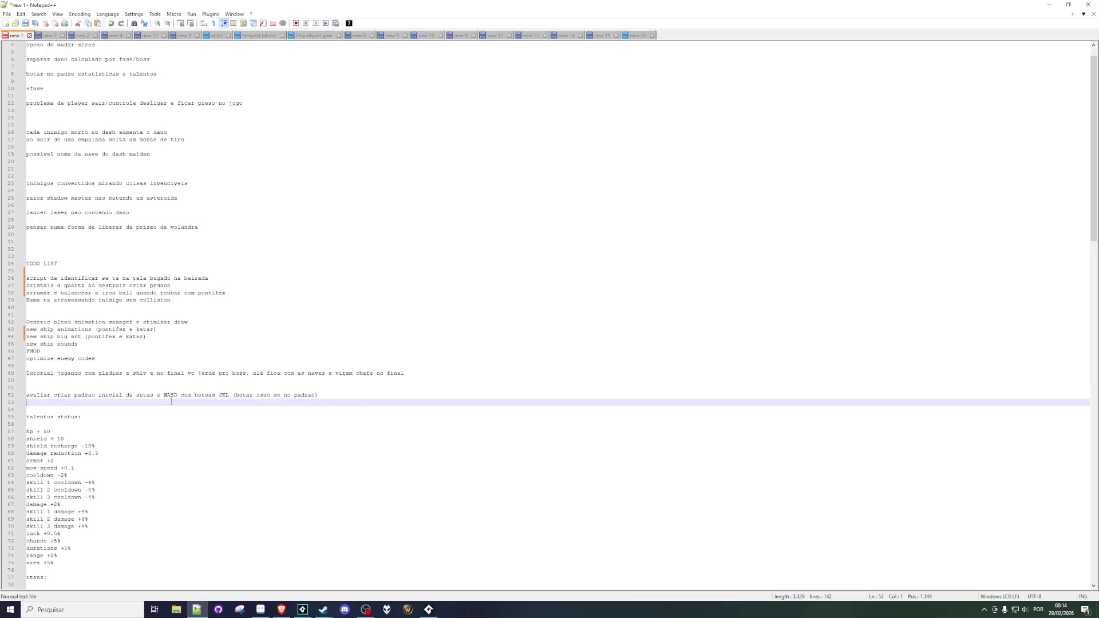
pyautogui.click(88, 412)
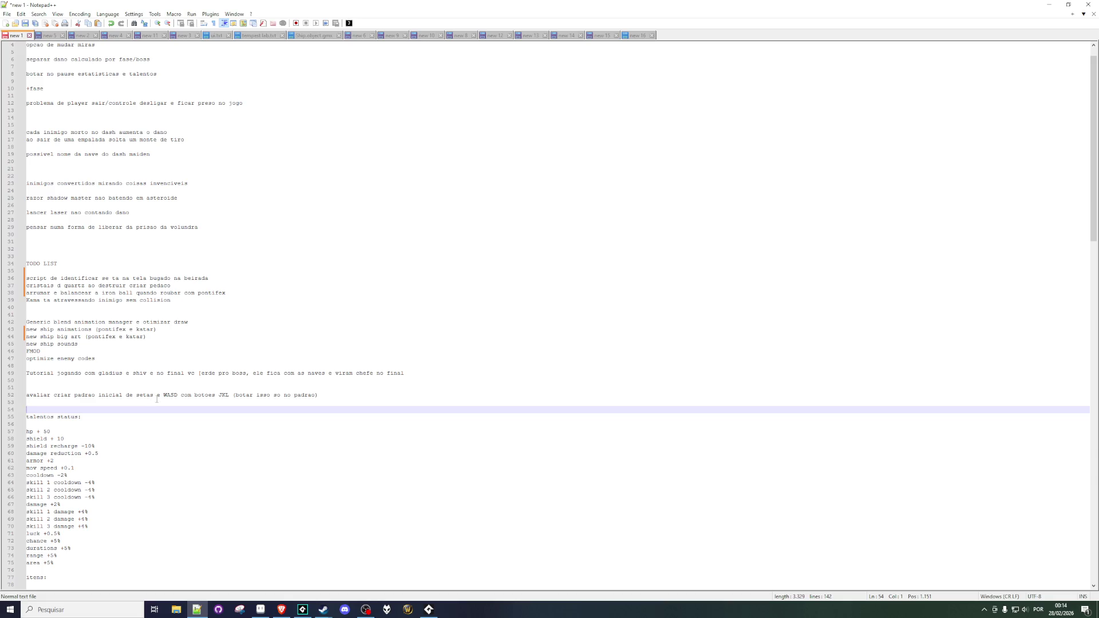
pyautogui.press('Up')
pyautogui.press('Up')
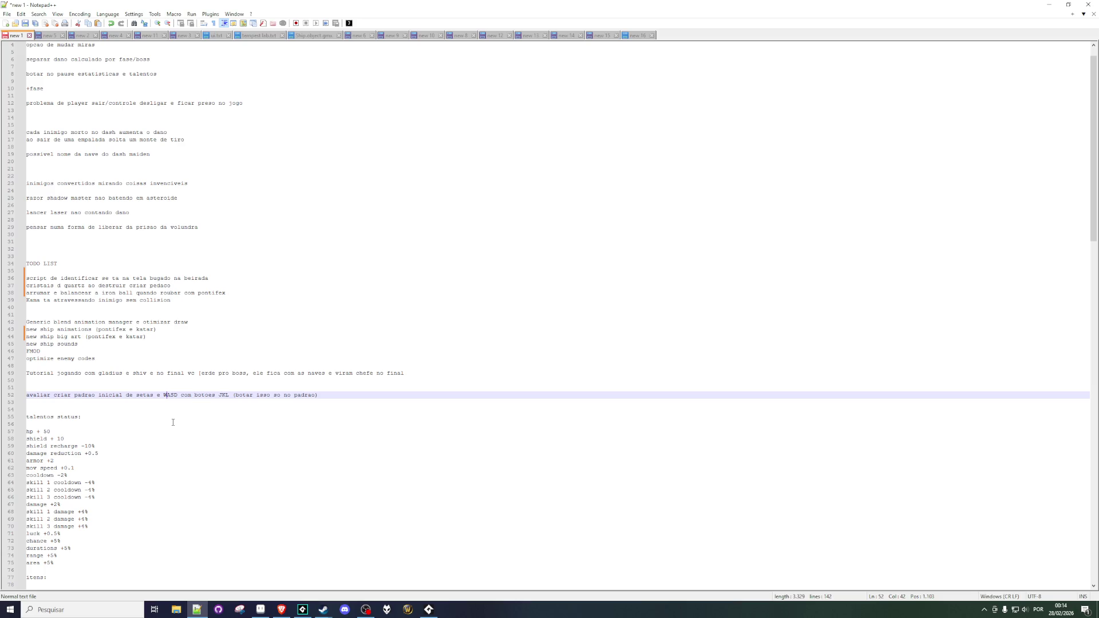
pyautogui.scroll(-2, 91, 412)
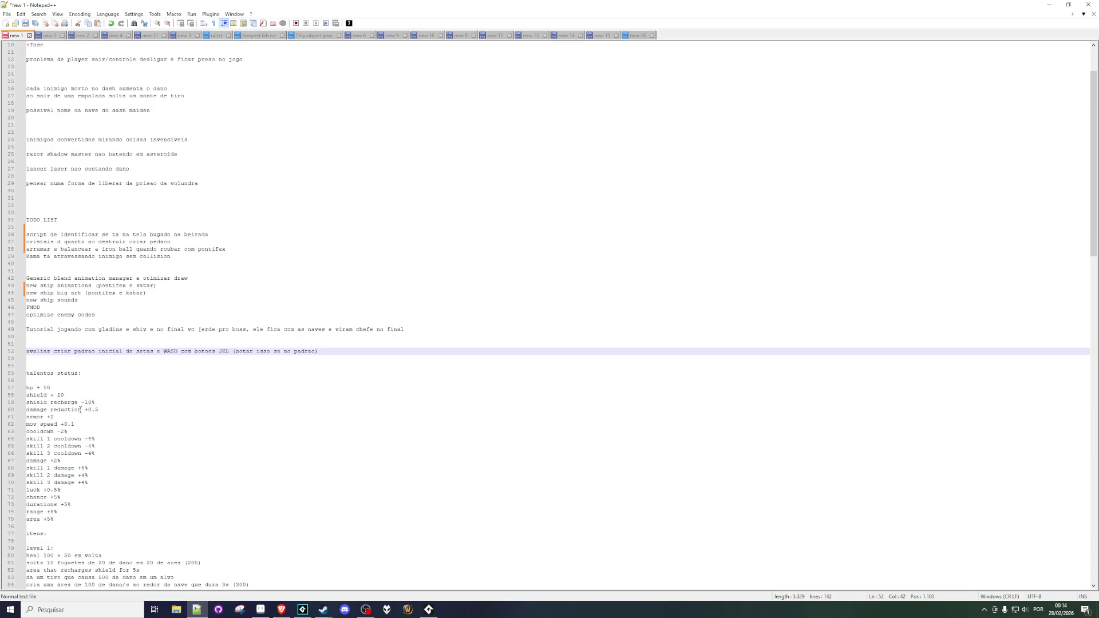
pyautogui.scroll(-2, 53, 378)
pyautogui.moveTo(36, 344)
pyautogui.mouseDown()
pyautogui.moveTo(62, 395)
pyautogui.moveTo(57, 468)
pyautogui.mouseUp()
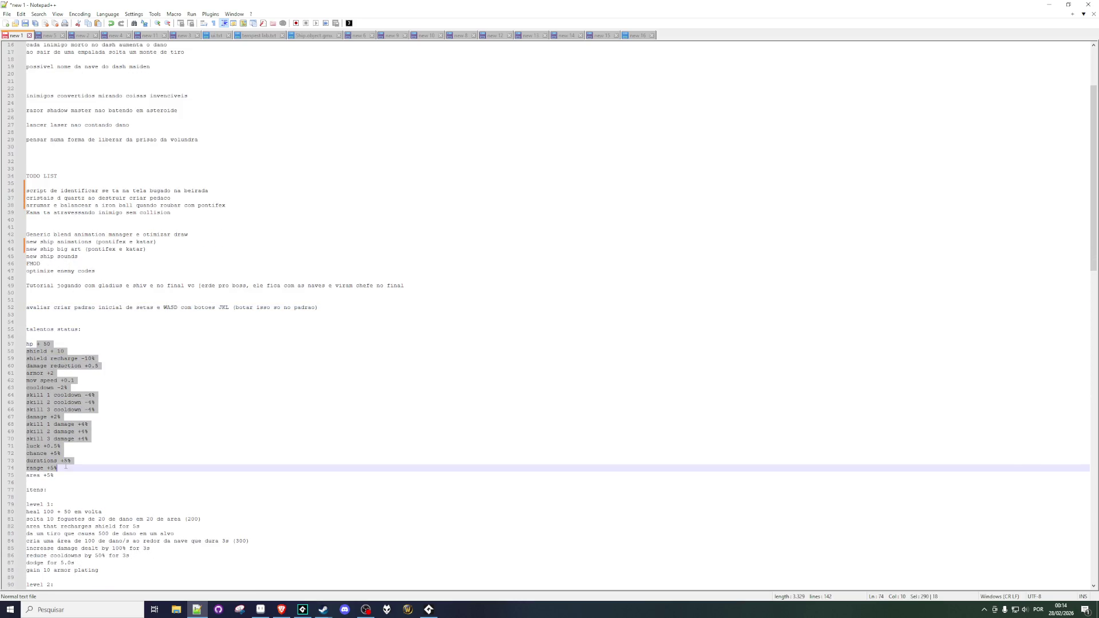
pyautogui.scroll(-2, 81, 462)
pyautogui.scroll(-3, 81, 462)
pyautogui.moveTo(44, 400)
pyautogui.mouseDown()
pyautogui.moveTo(85, 457)
pyautogui.moveTo(91, 417)
pyautogui.moveTo(114, 405)
pyautogui.mouseUp()
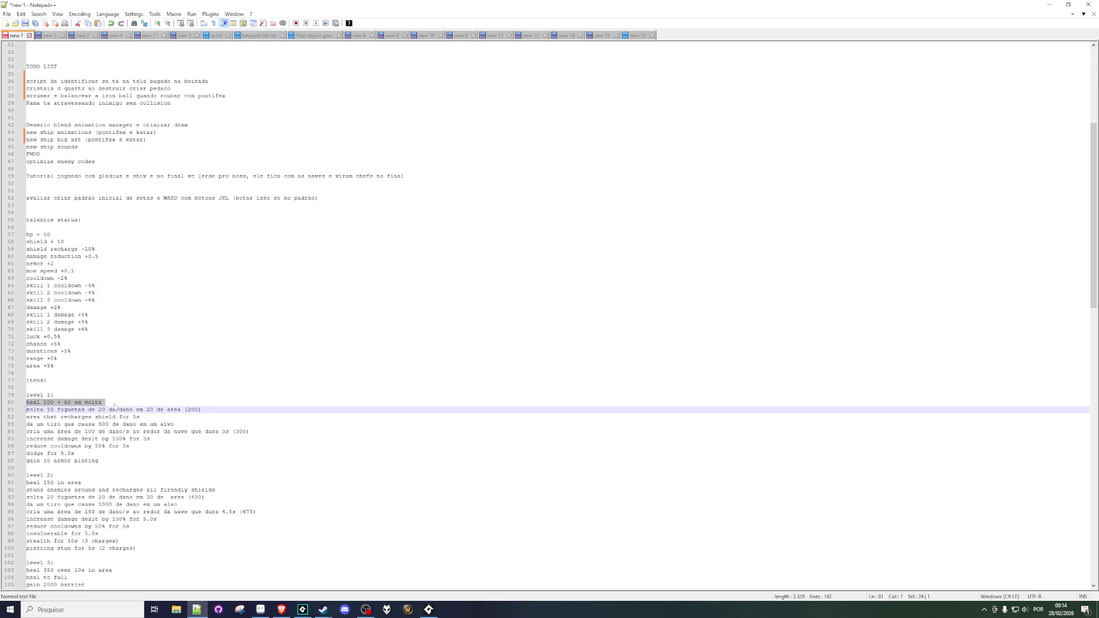
pyautogui.click(118, 395)
pyautogui.scroll(-4, 118, 396)
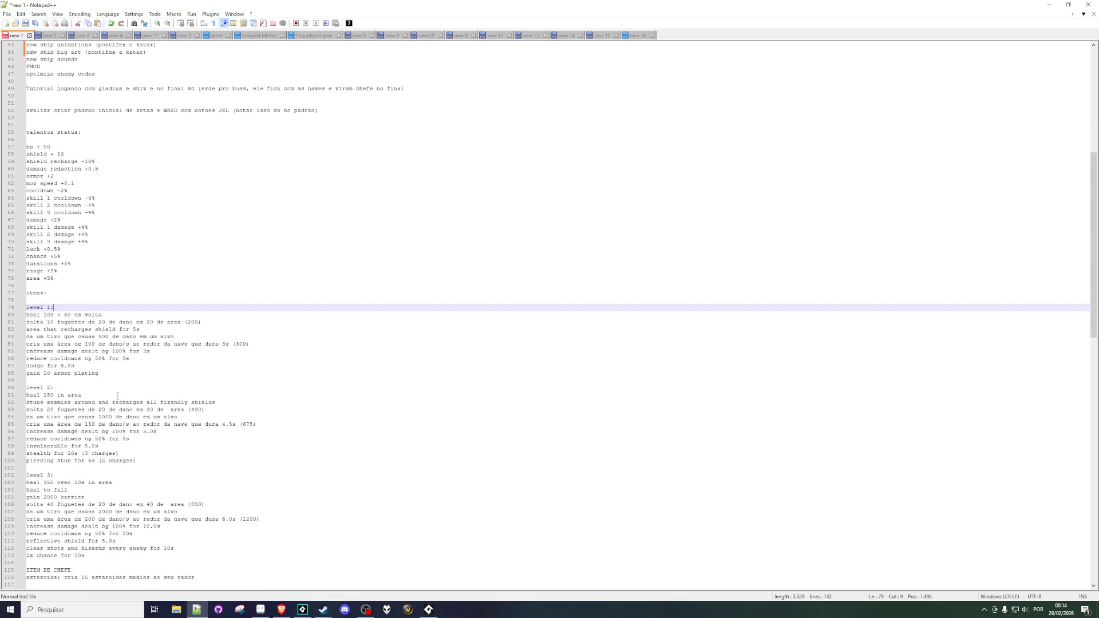
pyautogui.scroll(-1, 117, 396)
pyautogui.scroll(-3, 117, 395)
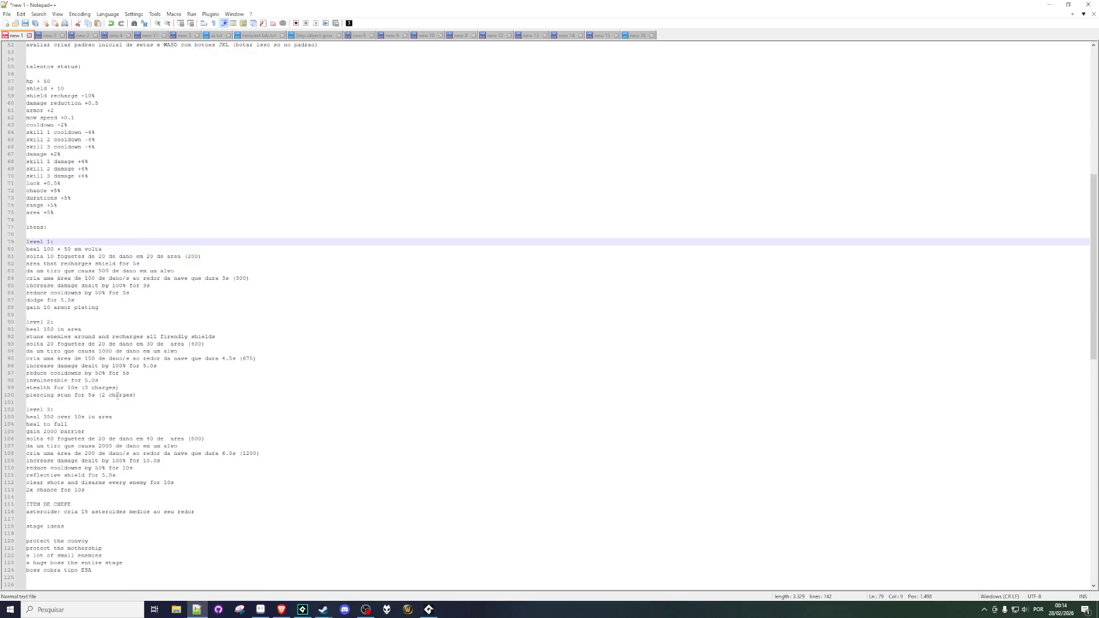
pyautogui.click(91, 372)
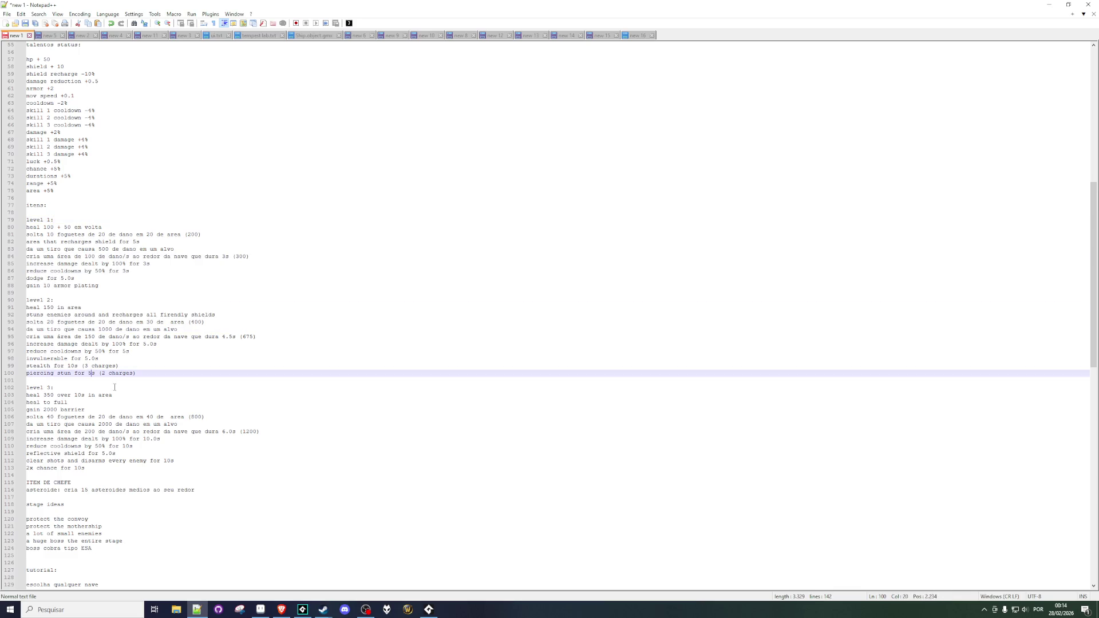
pyautogui.scroll(-2, 103, 411)
pyautogui.click(69, 439)
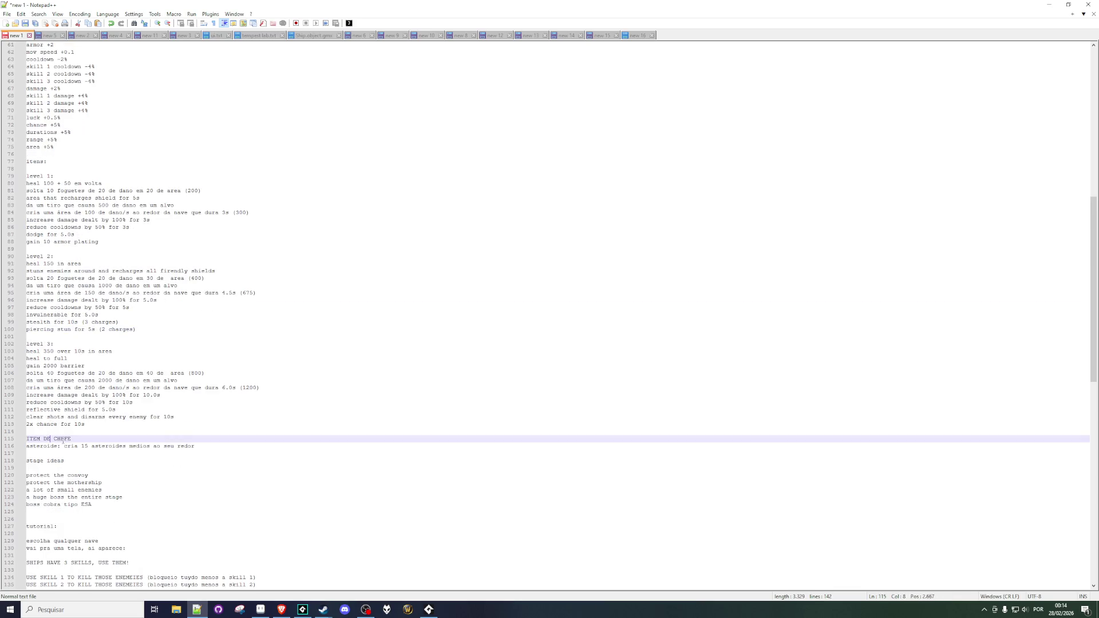
pyautogui.click(65, 446)
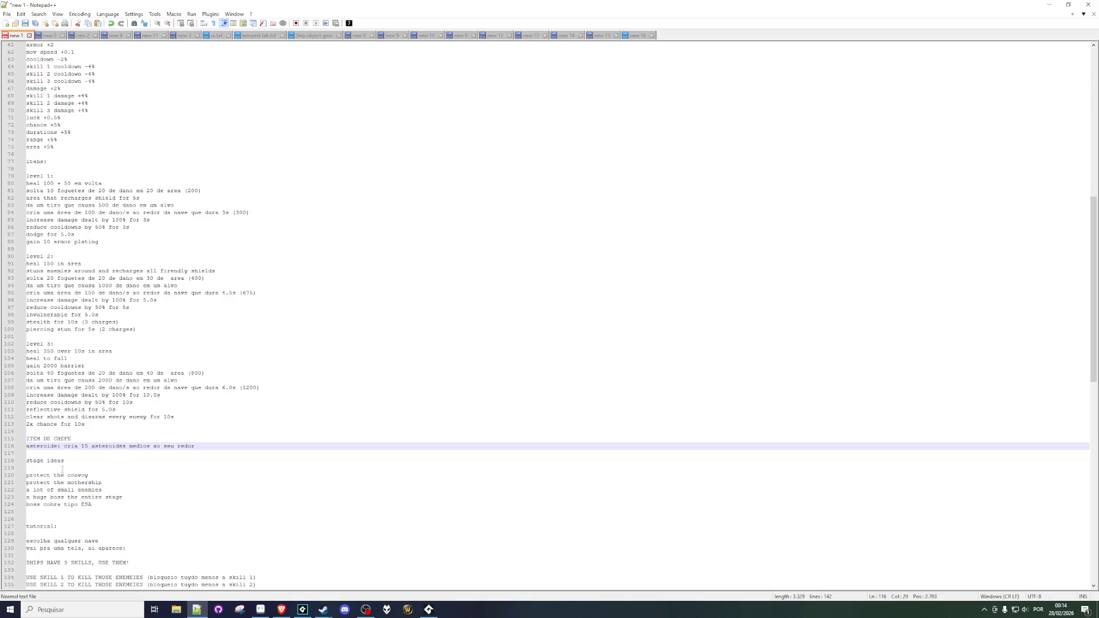
pyautogui.click(33, 463)
pyautogui.click(57, 482)
pyautogui.scroll(-1, 81, 490)
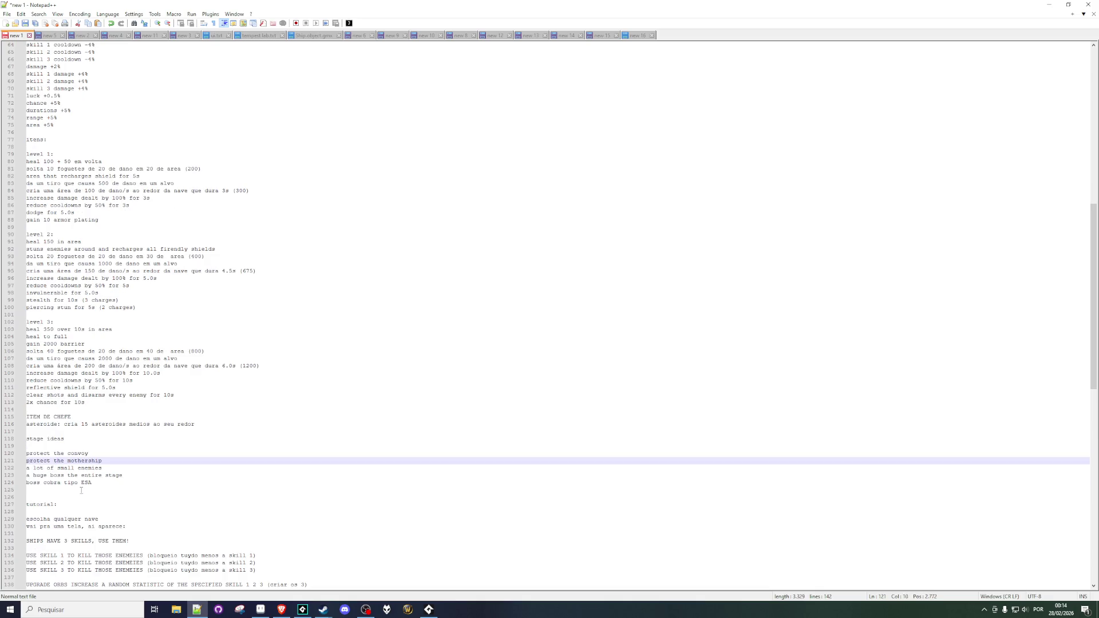
pyautogui.click(57, 454)
pyautogui.click(60, 467)
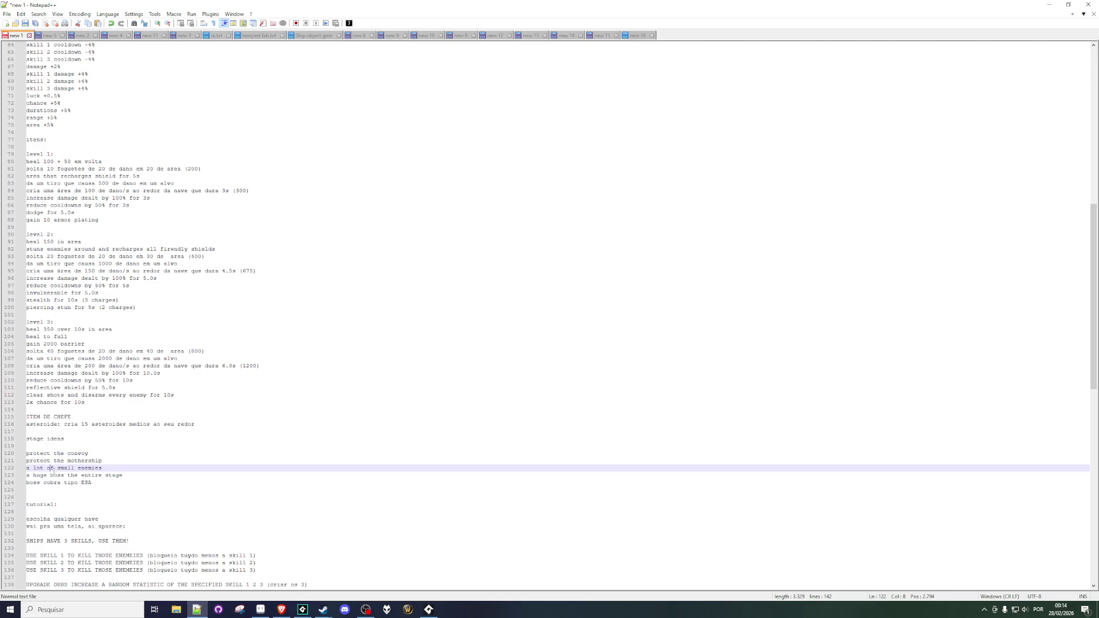
pyautogui.click(62, 475)
pyautogui.click(60, 482)
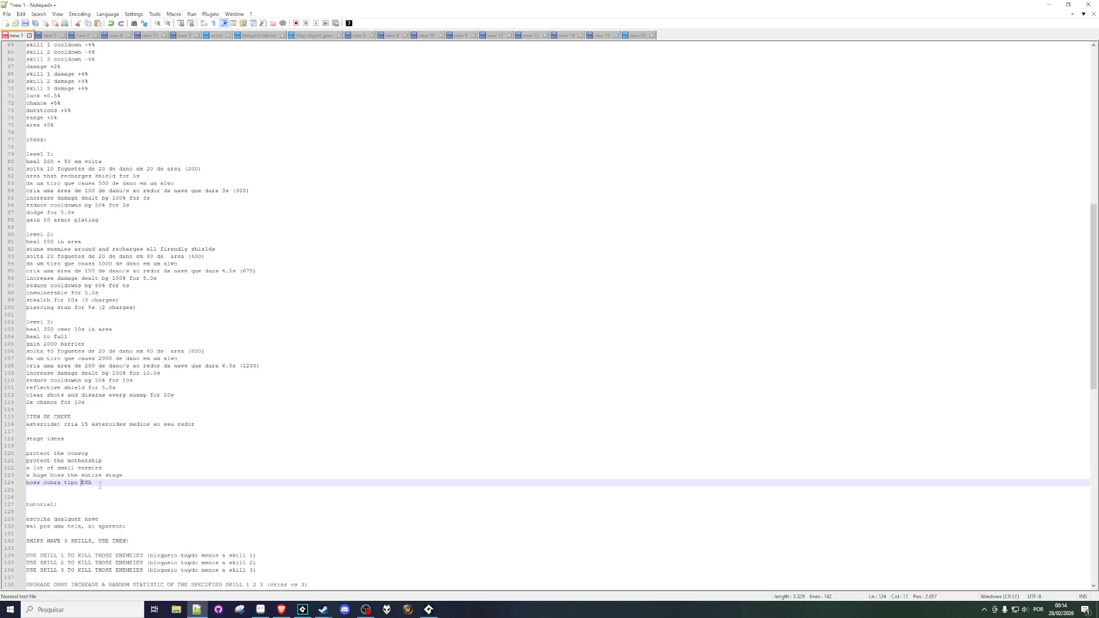
pyautogui.click(55, 475)
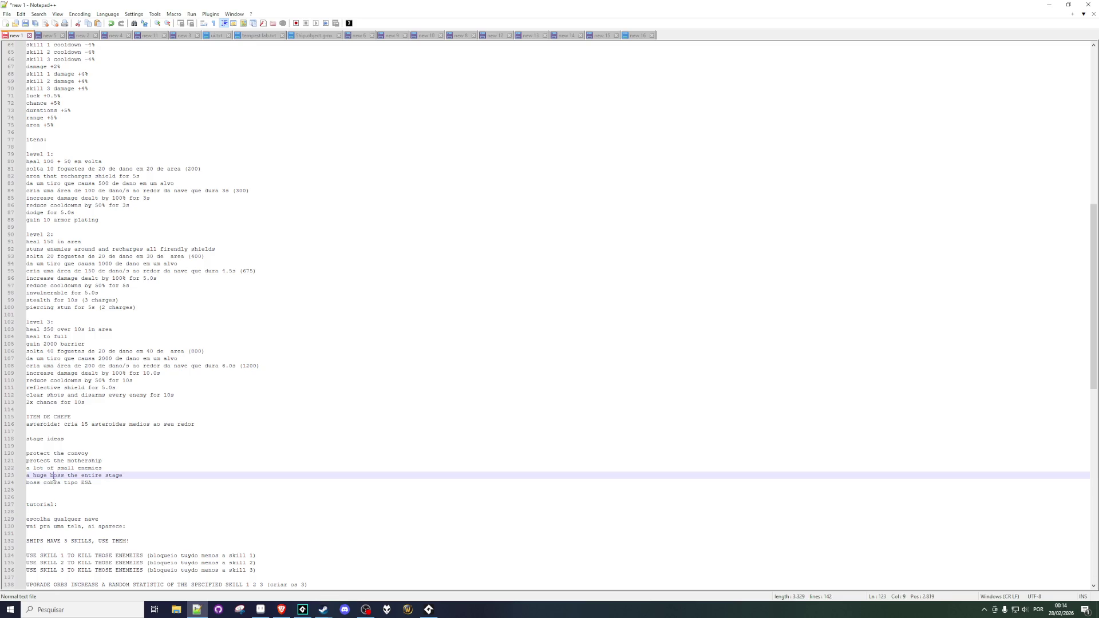
pyautogui.scroll(-2, 59, 479)
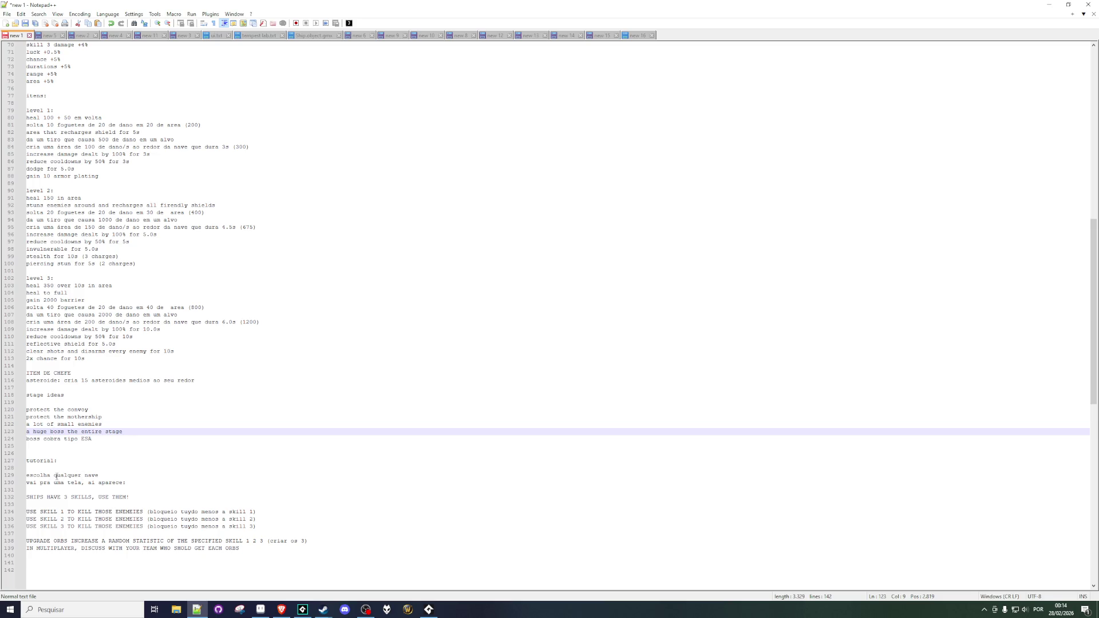
pyautogui.click(56, 475)
pyautogui.click(50, 483)
pyautogui.click(96, 482)
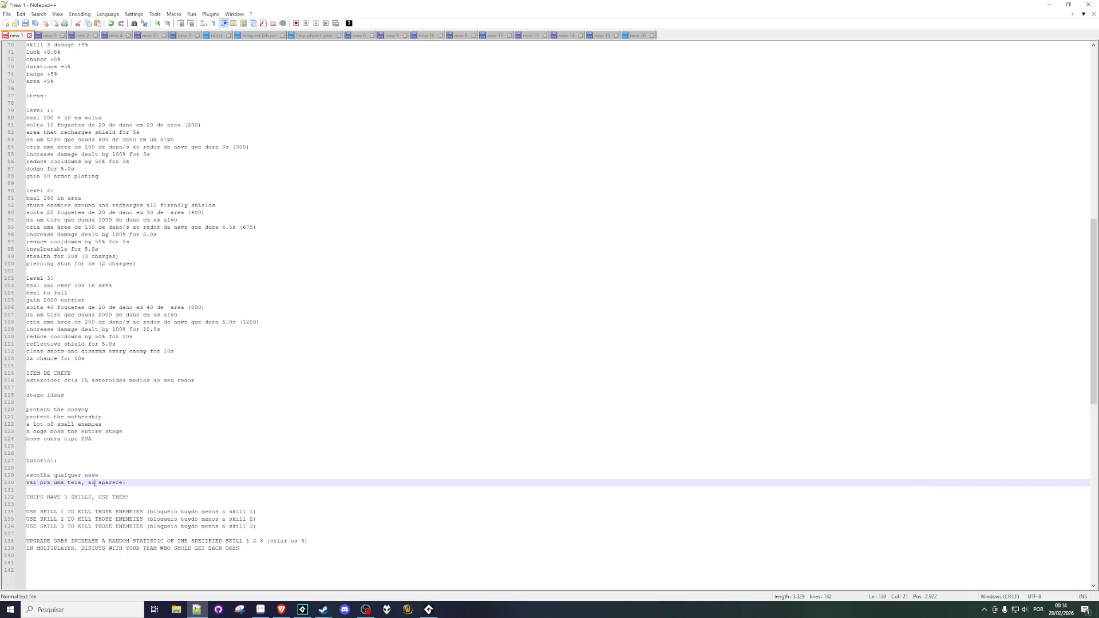
pyautogui.click(53, 505)
pyautogui.press('Down')
pyautogui.press('Down')
pyautogui.press('Down')
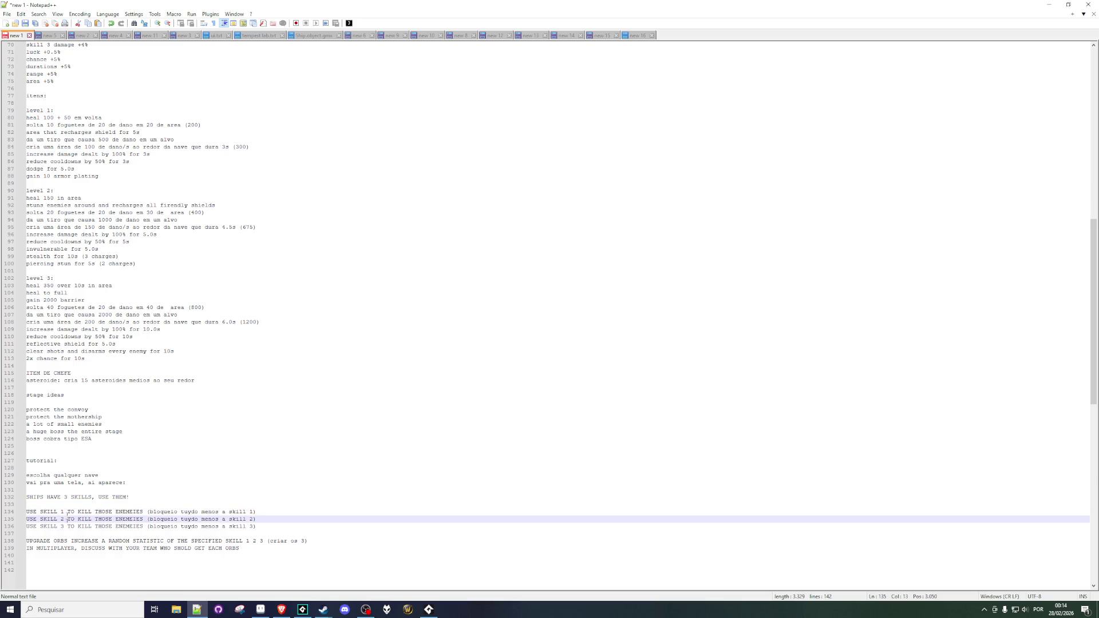
pyautogui.click(34, 460)
pyautogui.moveTo(34, 461); pyautogui.dragTo(138, 532)
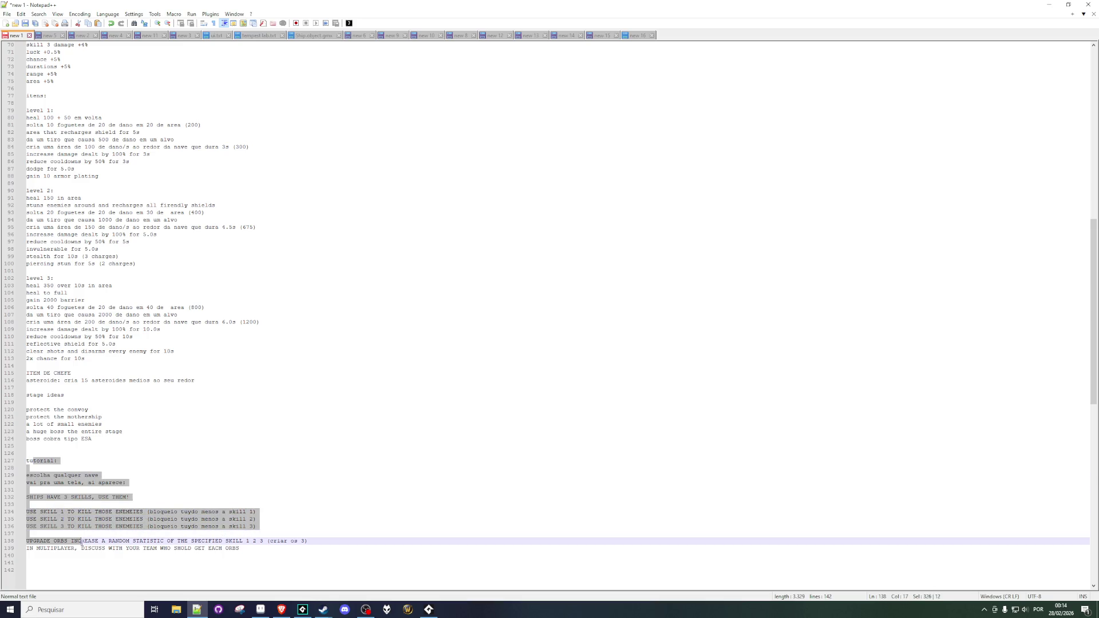
pyautogui.click(142, 519)
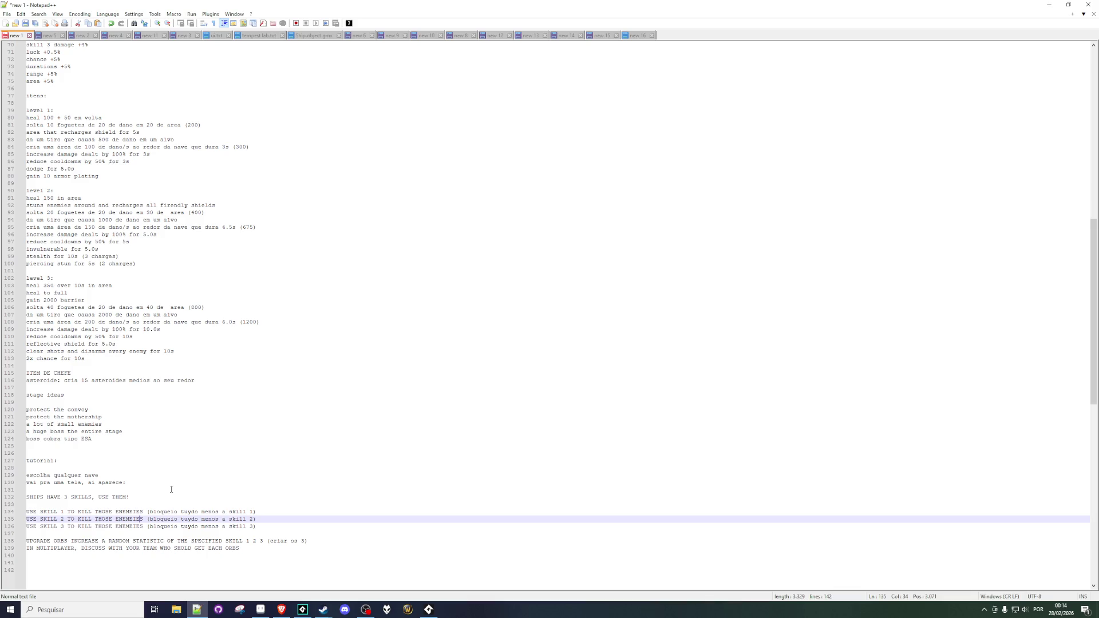
pyautogui.scroll(9, 171, 489)
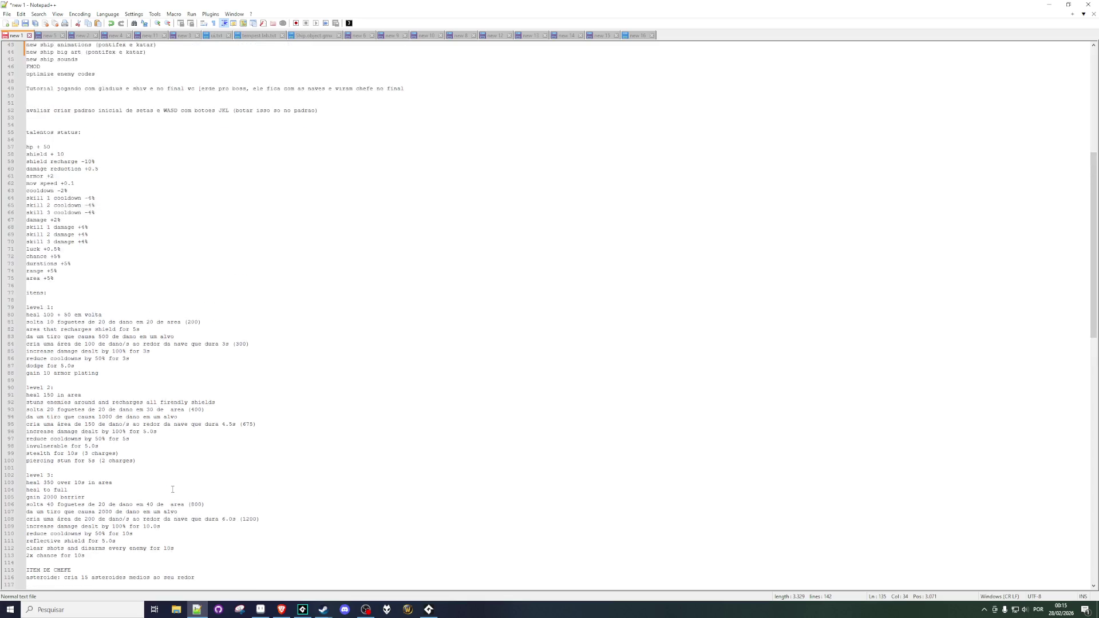
# Delete the 'performance (reusar projeteis)' line from the top of the notes.
pyautogui.scroll(14, 173, 489)
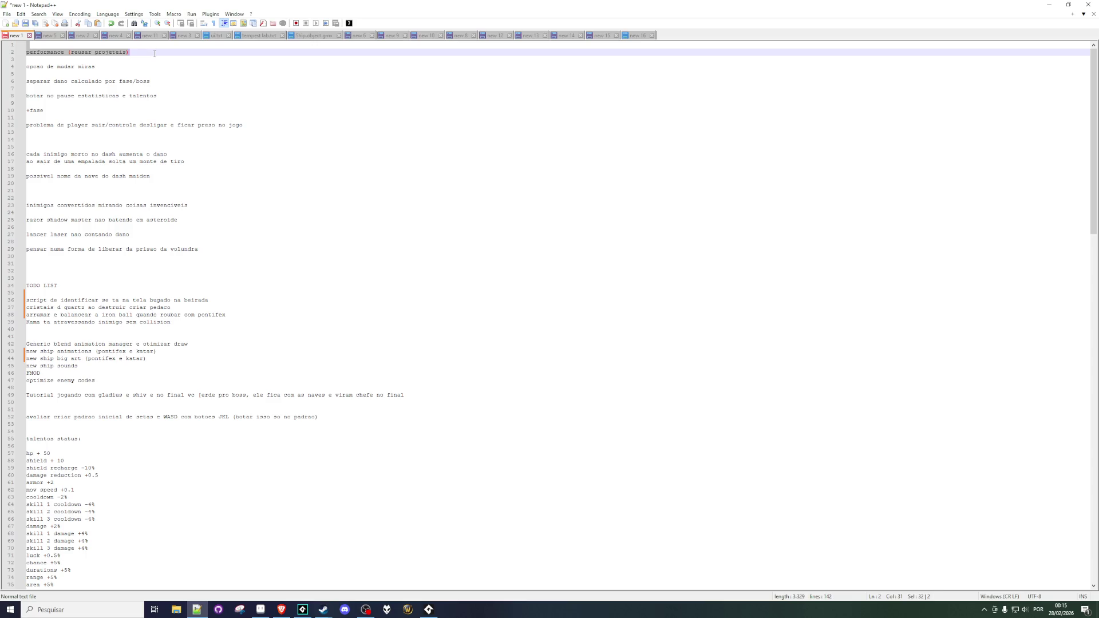
pyautogui.moveTo(130, 52); pyautogui.dragTo(36, 52)
pyautogui.press('Delete')
pyautogui.press('Delete')
pyautogui.press('Delete')
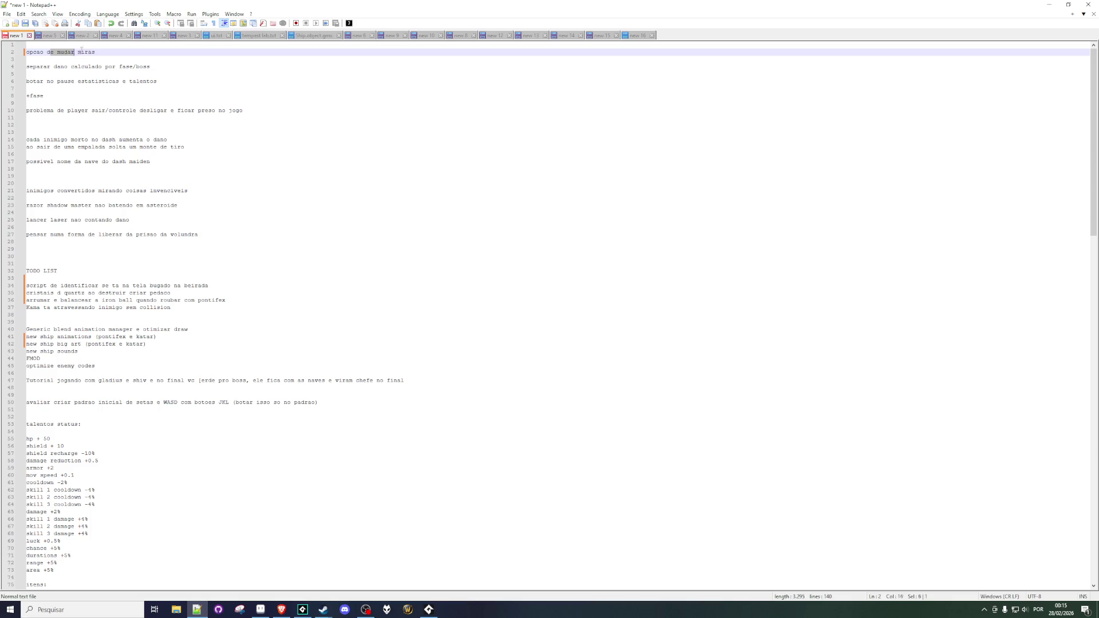
# Read through the following notes, from separar dano down to the dash kill damage idea.
pyautogui.click(72, 60)
pyautogui.moveTo(34, 67); pyautogui.dragTo(116, 67)
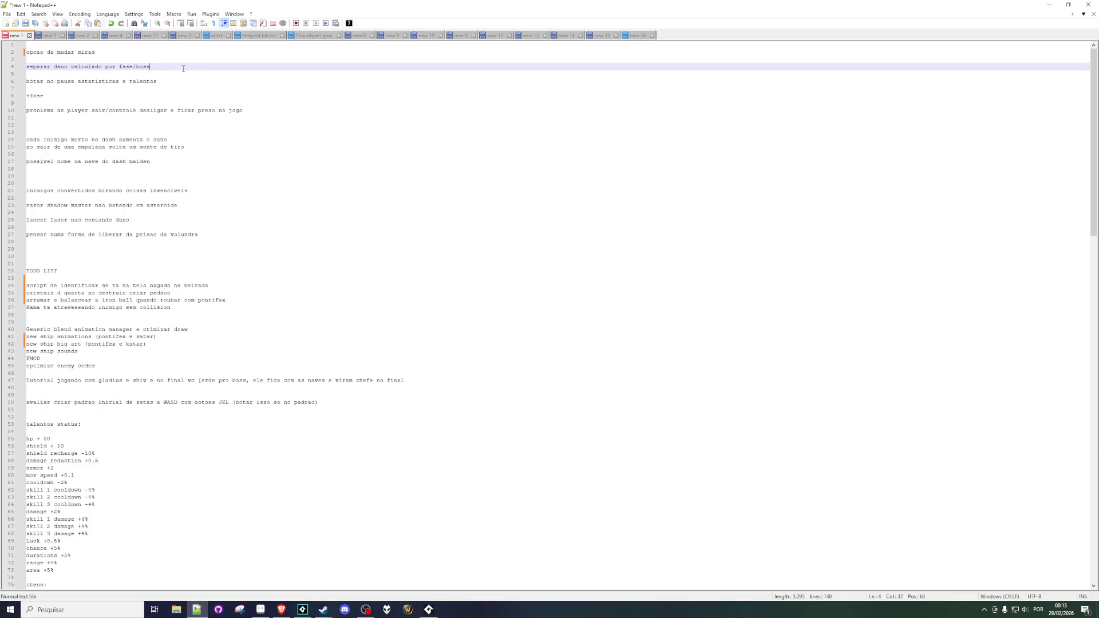
pyautogui.click(60, 81)
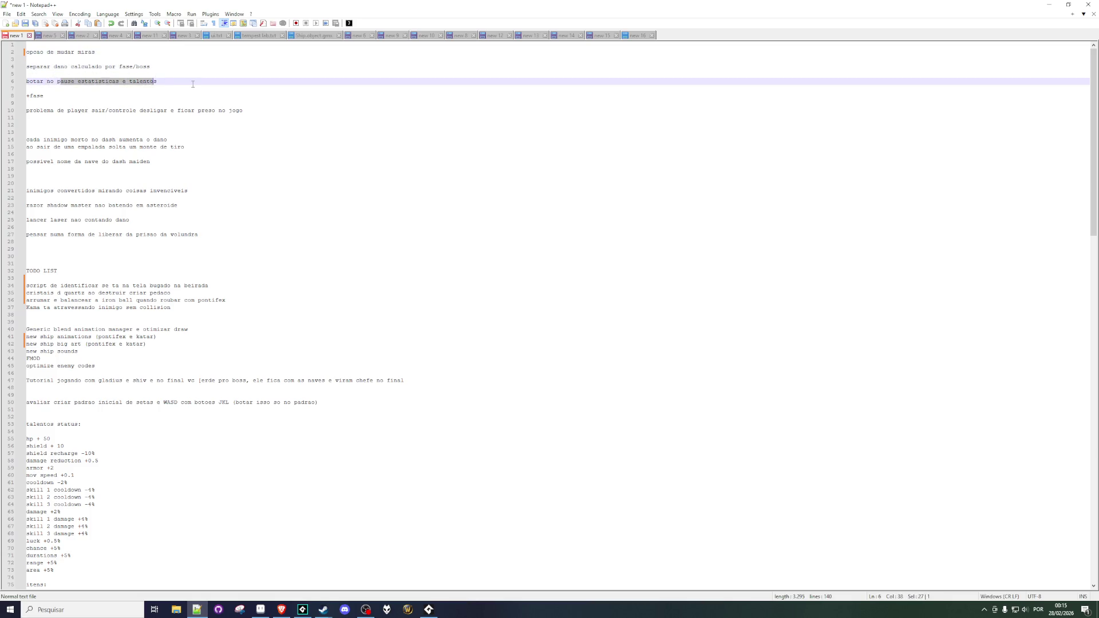
pyautogui.click(49, 95)
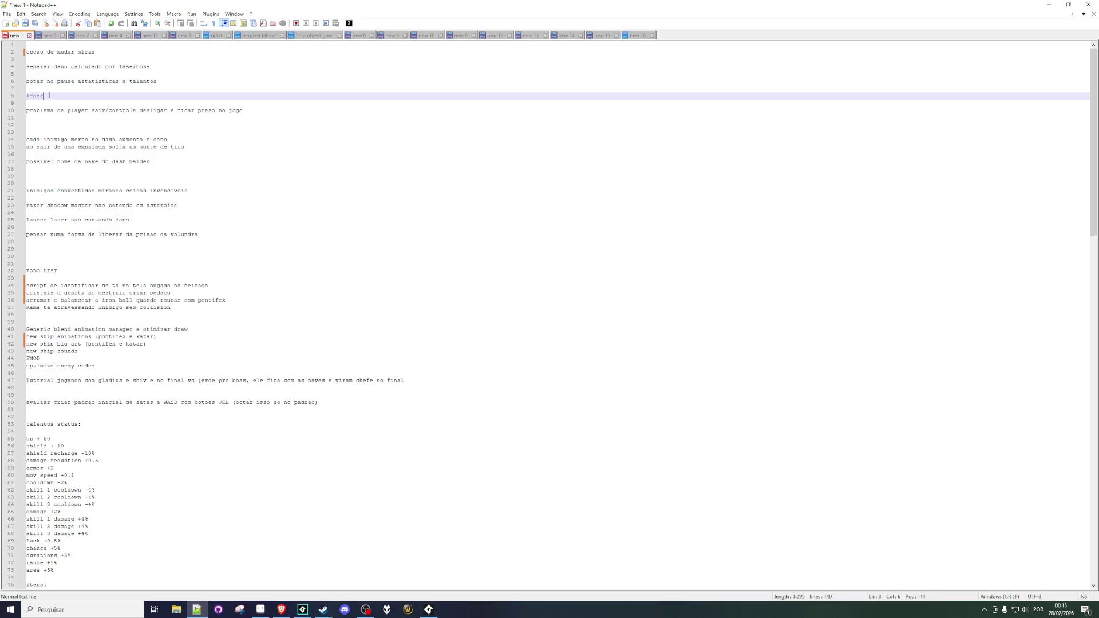
pyautogui.click(80, 110)
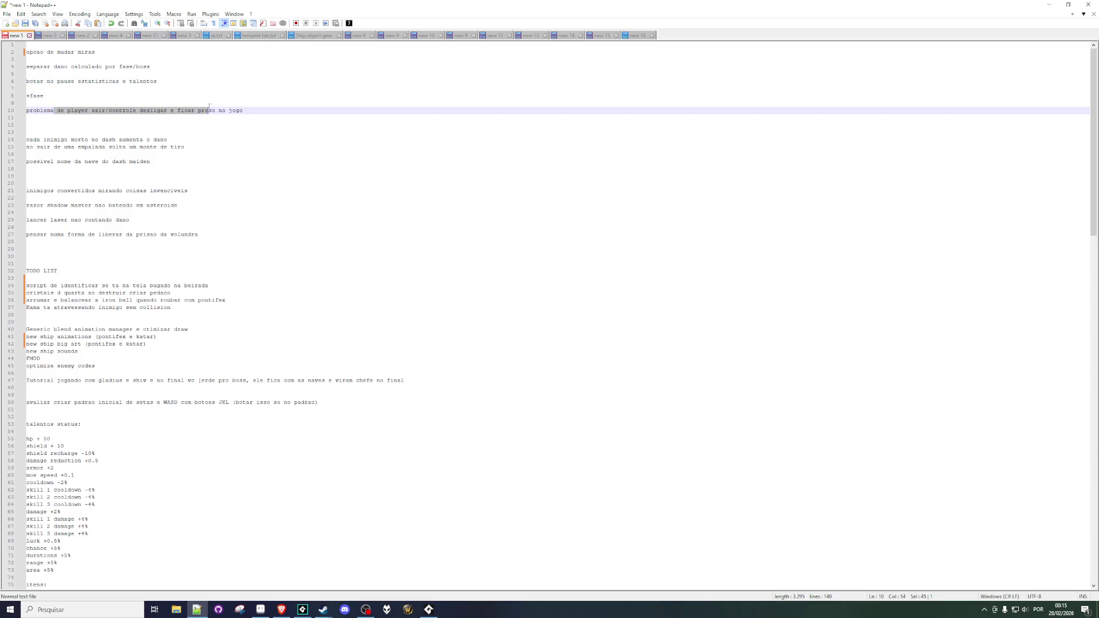
pyautogui.click(53, 125)
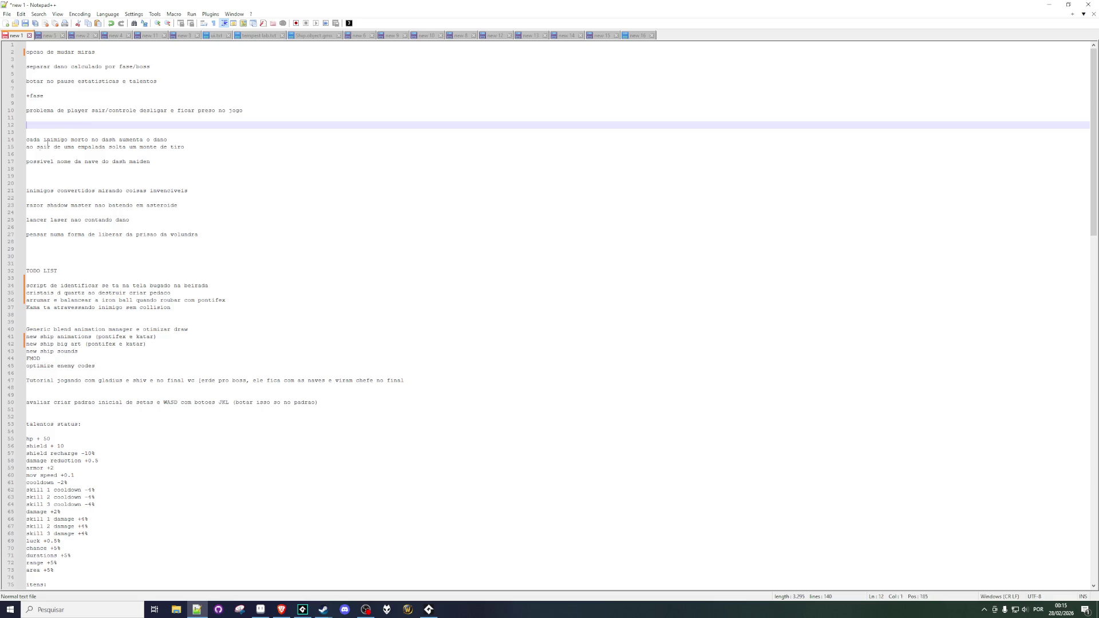
pyautogui.moveTo(43, 140); pyautogui.dragTo(127, 139)
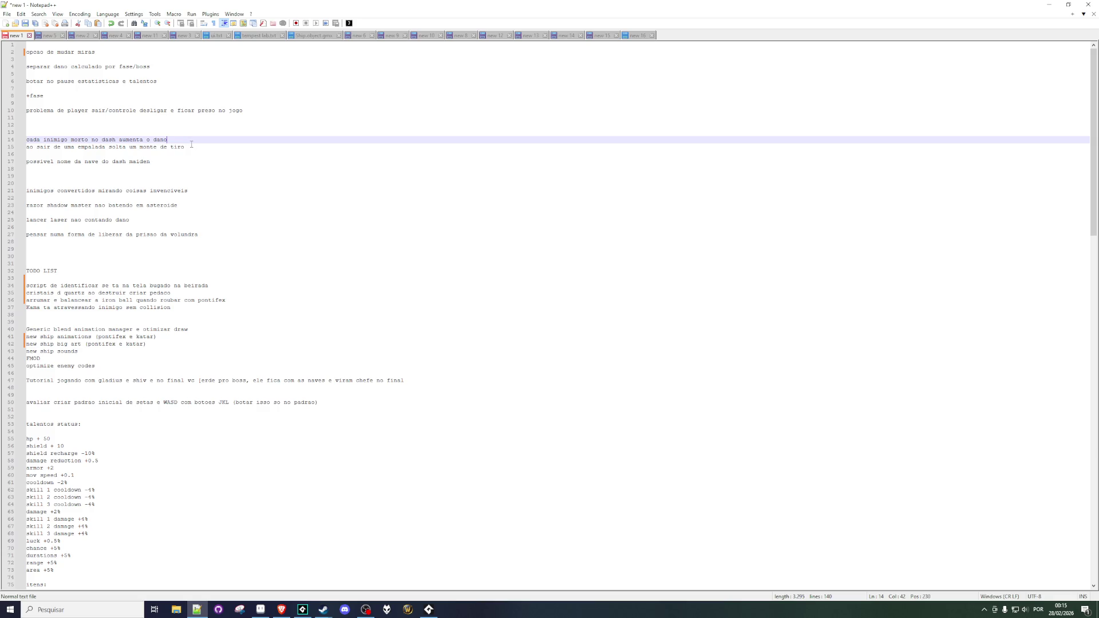
# Delete the dash maiden 'possivel nome' ship-name note and its blank line.
pyautogui.click(126, 147)
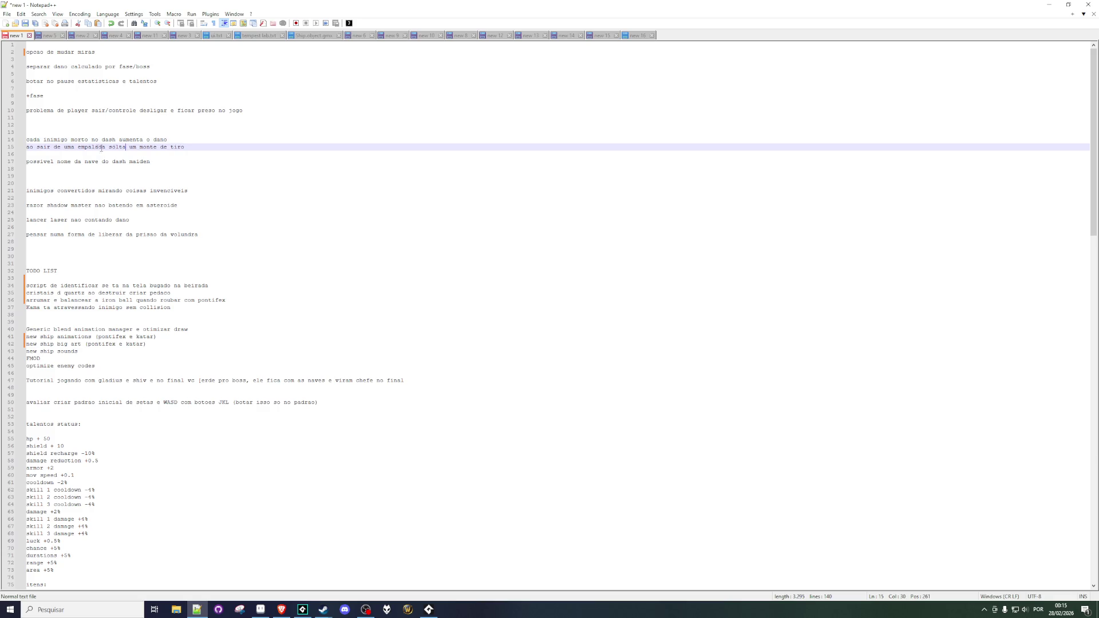
pyautogui.click(47, 162)
pyautogui.press('Right')
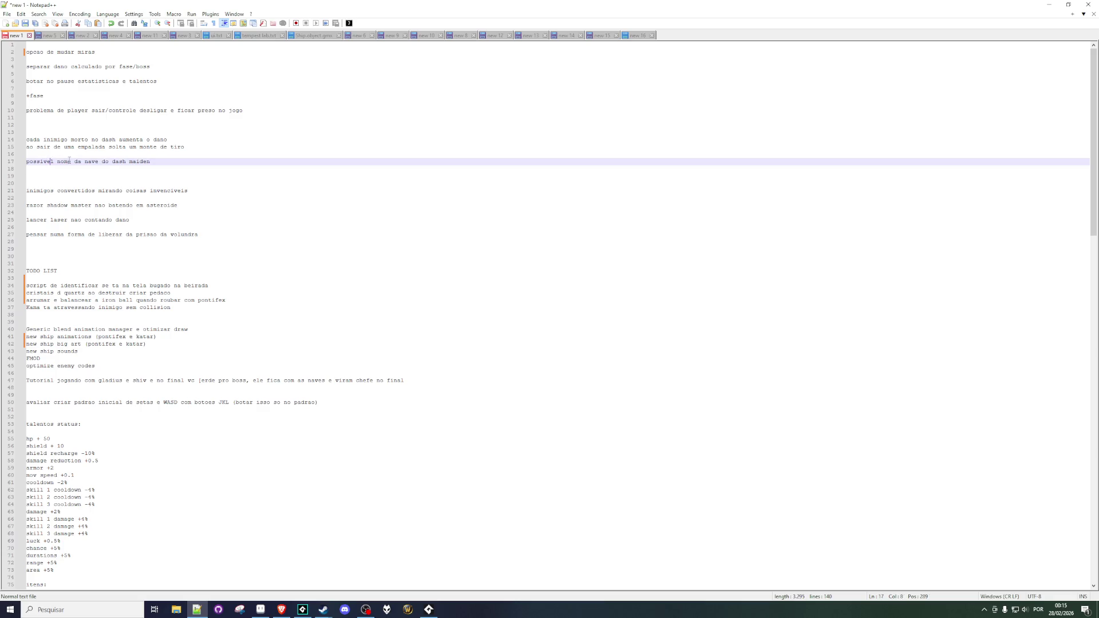
pyautogui.moveTo(150, 162); pyautogui.dragTo(9, 155)
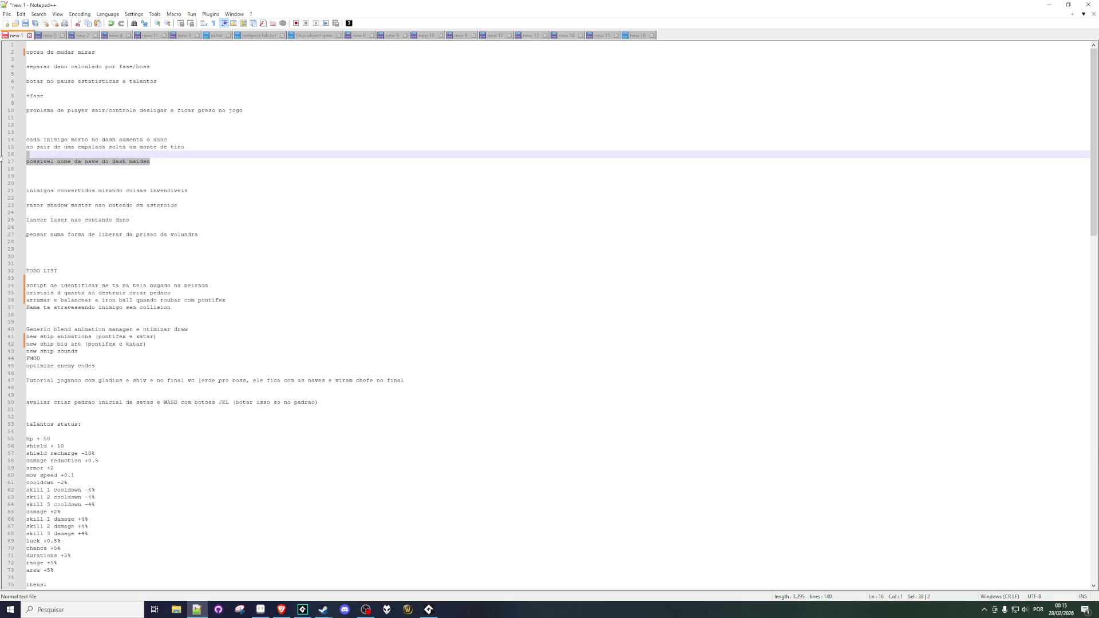
pyautogui.press('Delete')
pyautogui.press('Delete')
# Review the invincible-targets, razor shadow master and lancer laser damage notes.
pyautogui.press('Down')
pyautogui.press('Down')
pyautogui.press('Down')
pyautogui.press('Right')
pyautogui.press('Right')
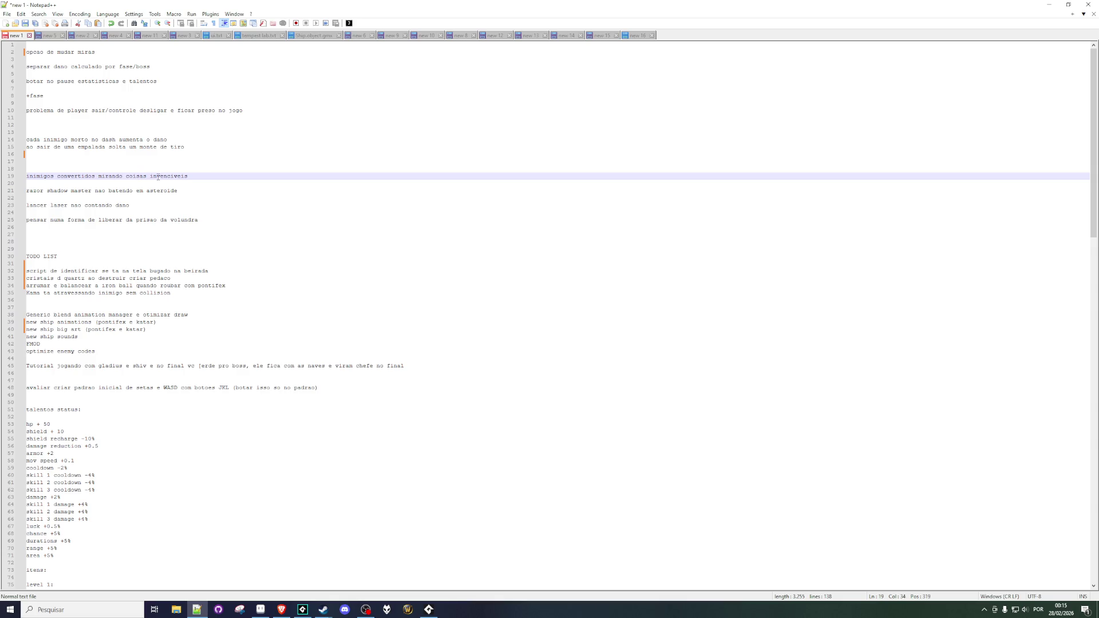
pyautogui.click(161, 191)
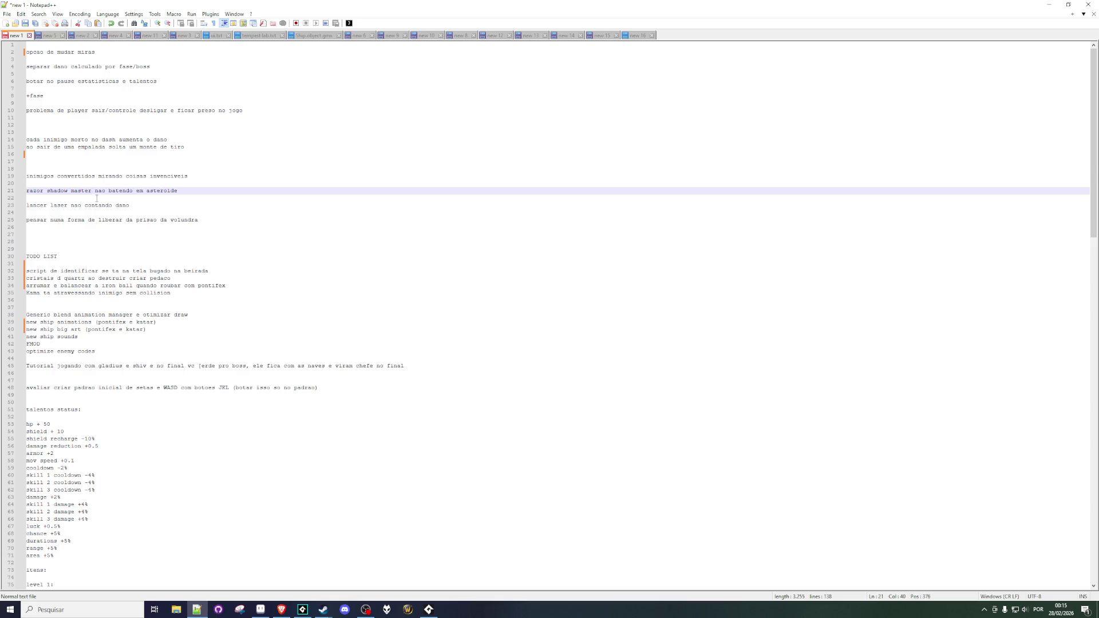
pyautogui.click(57, 185)
pyautogui.moveTo(66, 192); pyautogui.dragTo(131, 189)
pyautogui.click(39, 206)
pyautogui.click(92, 205)
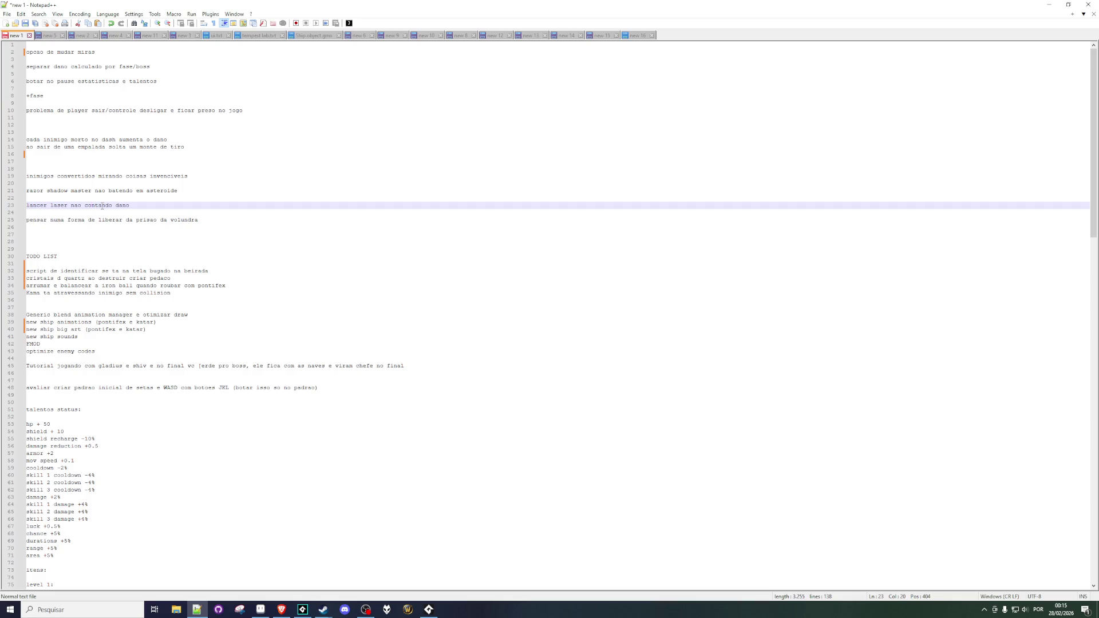
# Delete the volundra prison 'pensar numa forma' note.
pyautogui.click(59, 211)
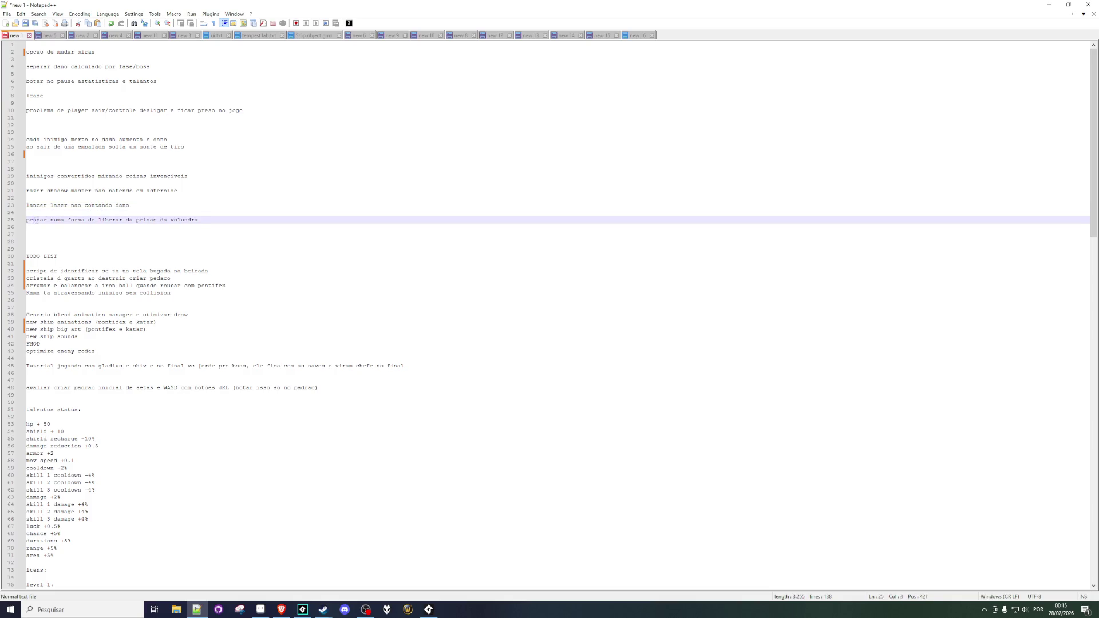
pyautogui.moveTo(33, 220); pyautogui.dragTo(225, 228)
pyautogui.click(227, 223)
pyautogui.moveTo(210, 222); pyautogui.dragTo(24, 221)
pyautogui.press('Delete')
# Remove the blank lines between the bug notes and return to the running game.
pyautogui.press('Up')
pyautogui.press('Up')
pyautogui.press('BackSpace')
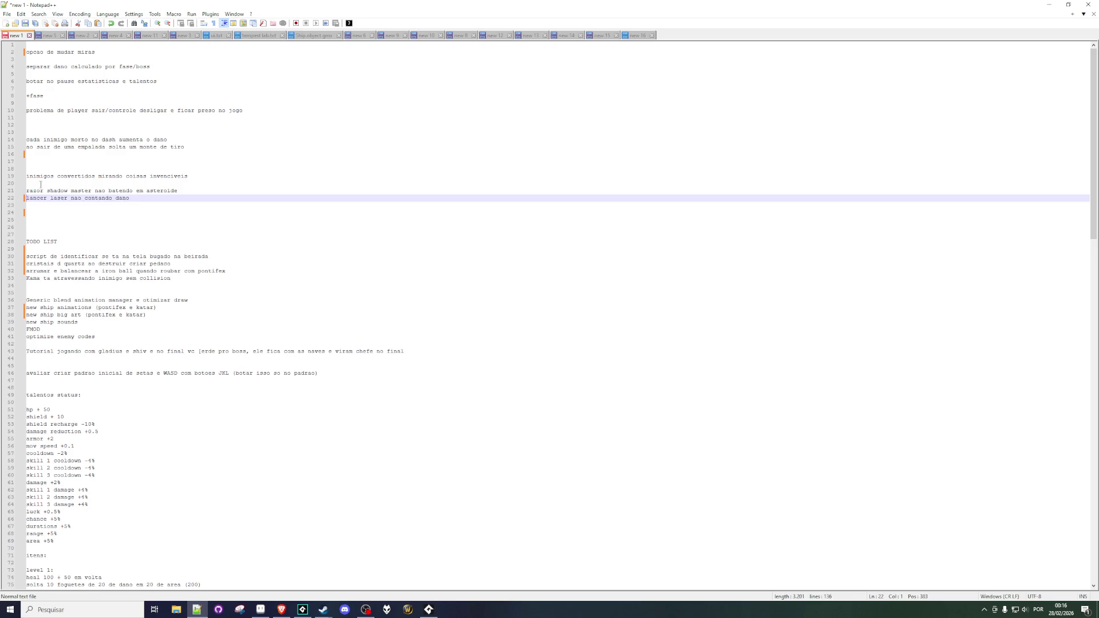
pyautogui.press('Up')
pyautogui.press('BackSpace')
pyautogui.click(214, 226)
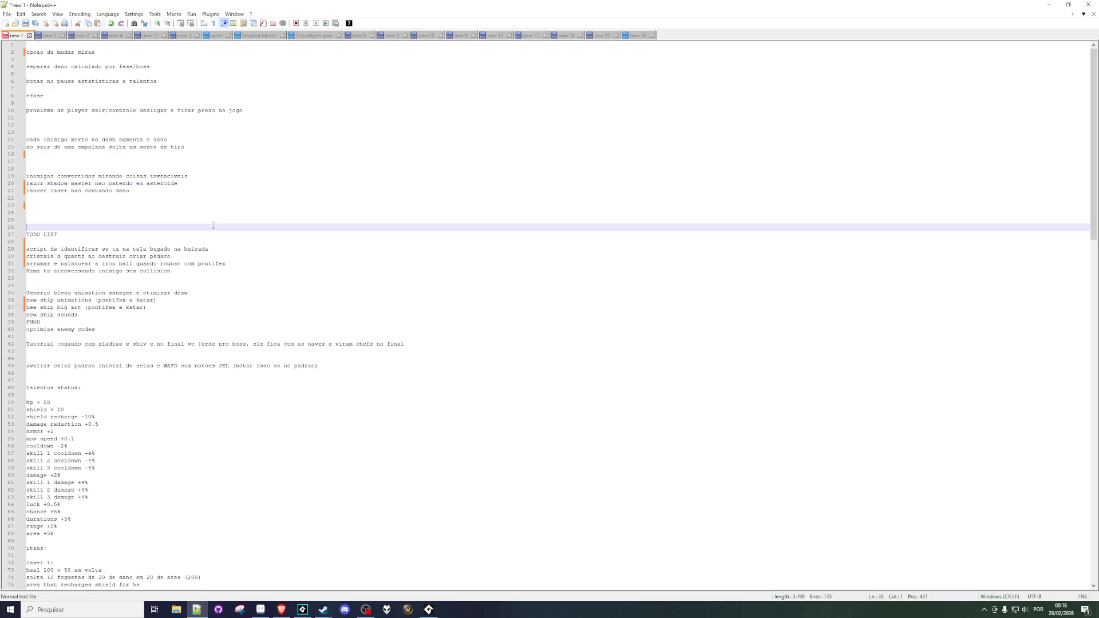
pyautogui.click(1049, 5)
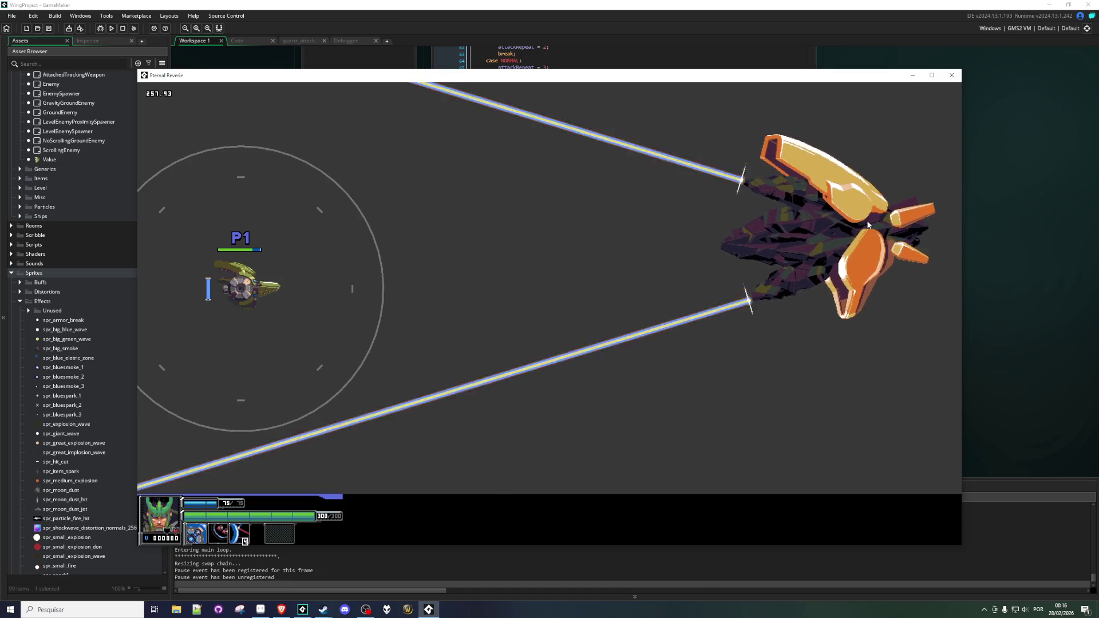
# Weave the ship around the Quartz boss's twin giant lasers while firing at it.
pyautogui.press('Right')
pyautogui.press('Down')
pyautogui.press('Down')
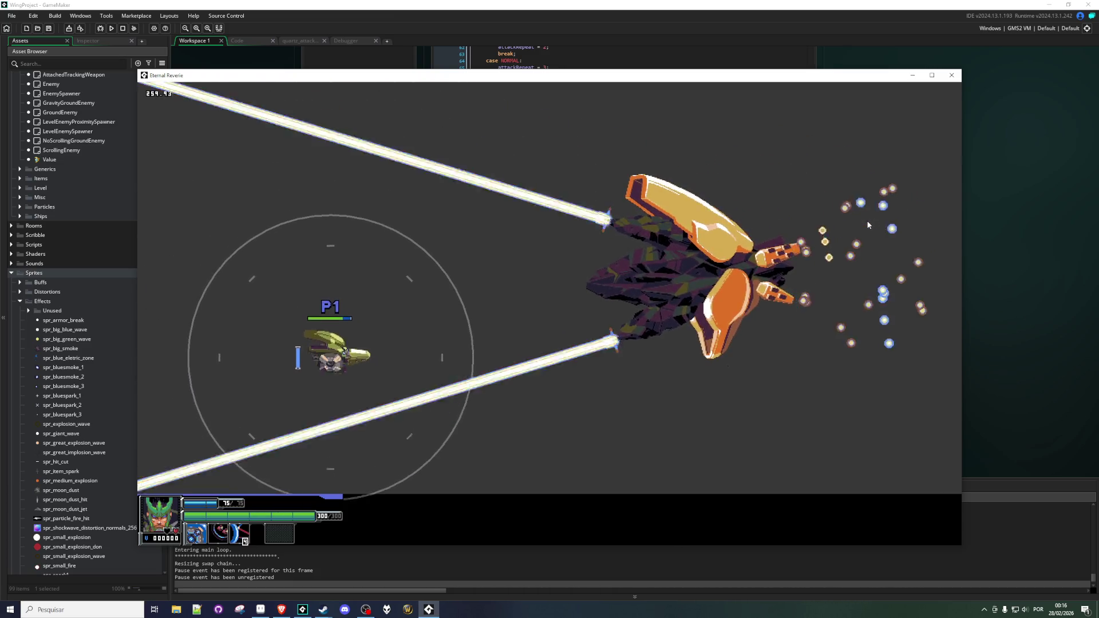
pyautogui.press('Up')
pyautogui.press('Left')
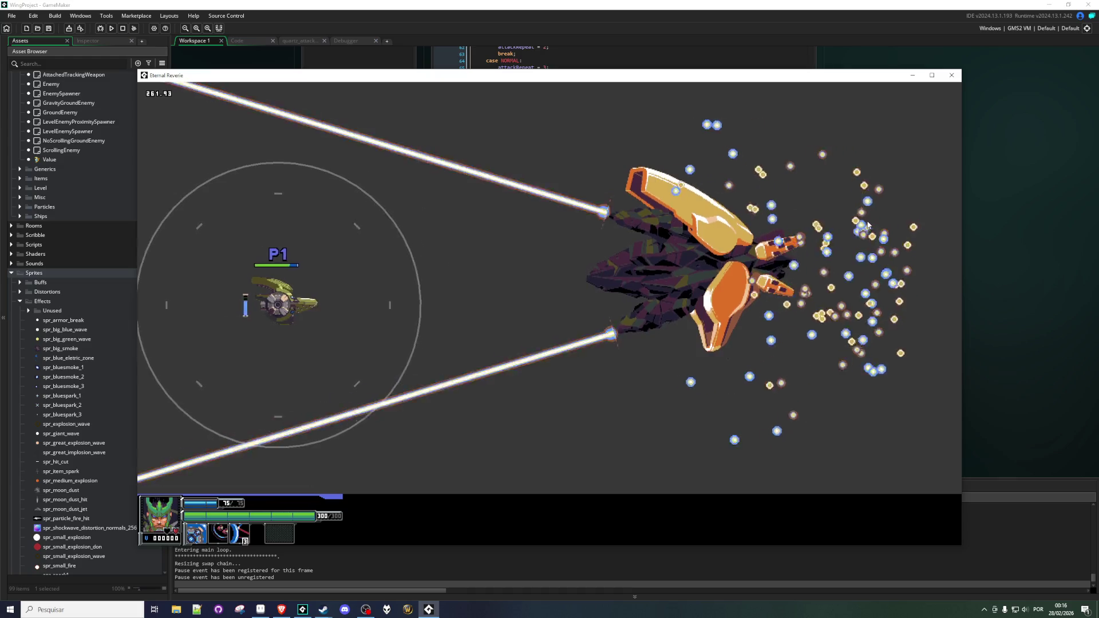
pyautogui.press('Right')
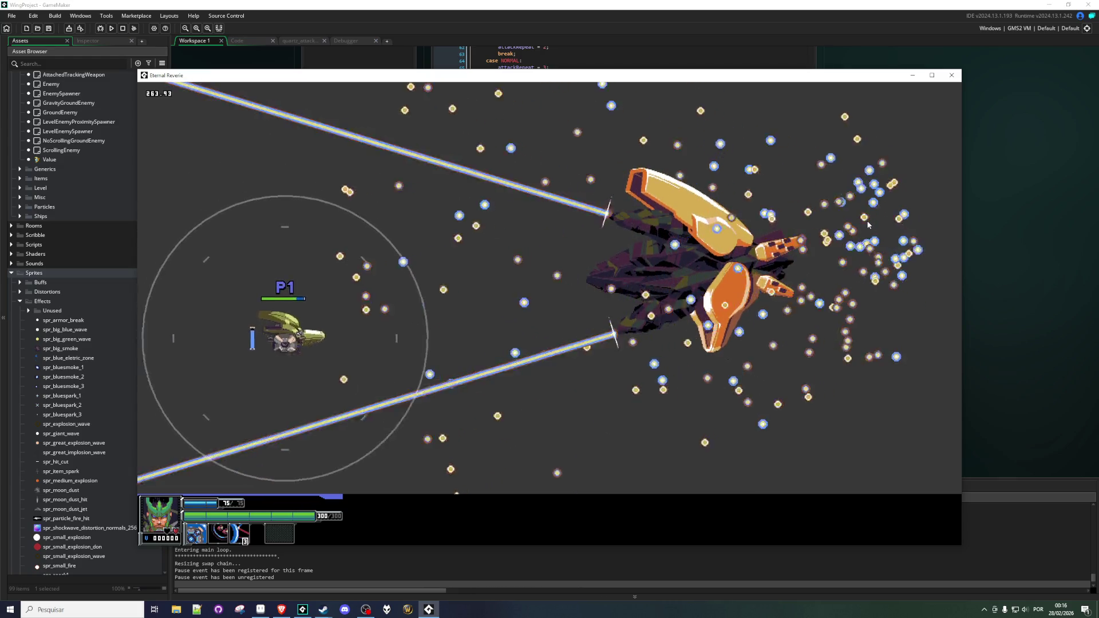
pyautogui.press('Left')
pyautogui.press('Down')
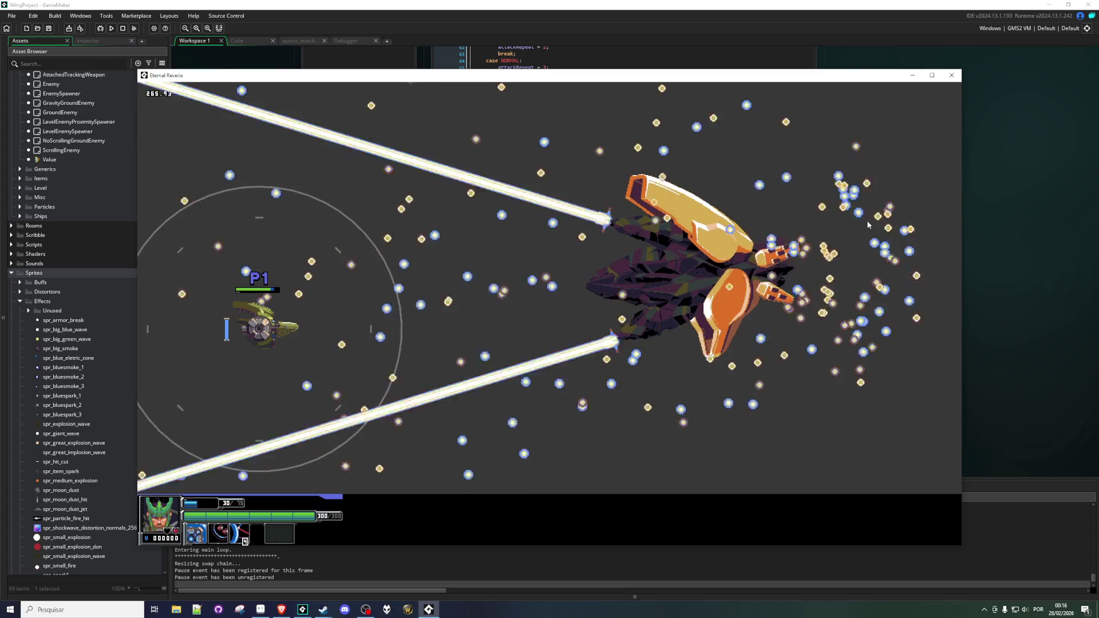
pyautogui.press('Right')
pyautogui.press('Up')
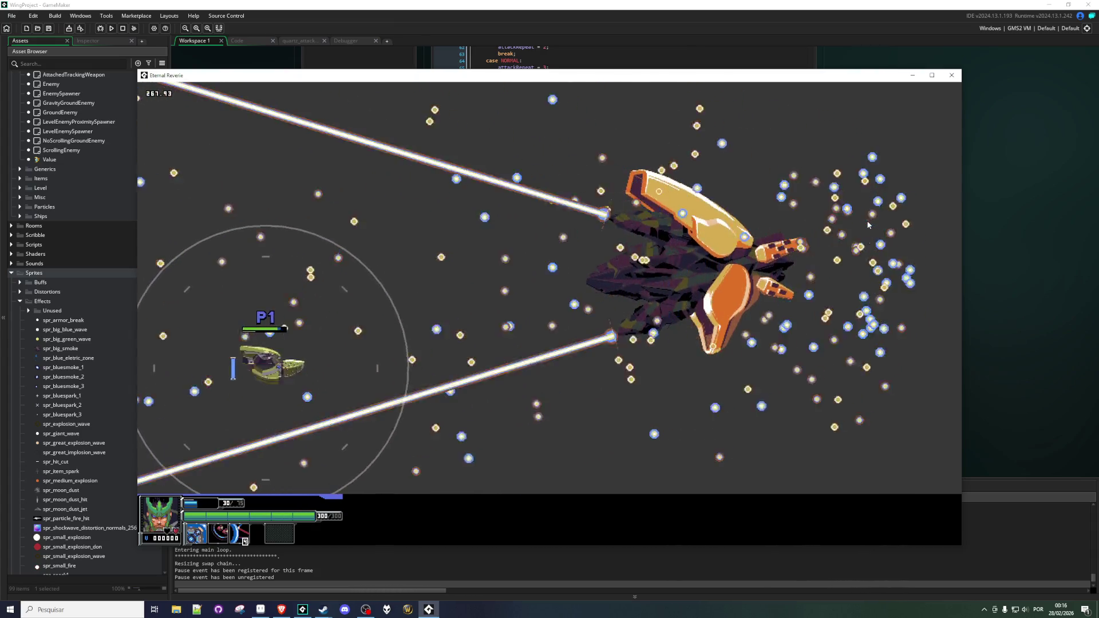
pyautogui.press('Up')
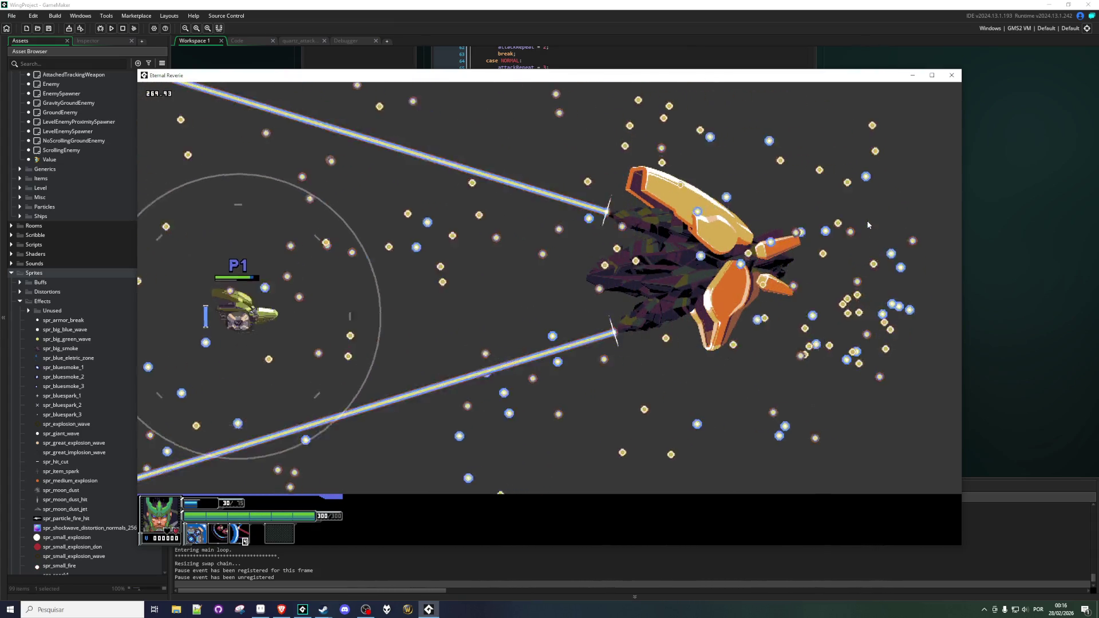
pyautogui.press('Down')
pyautogui.press('Left')
pyautogui.press('Left')
pyautogui.press('Up')
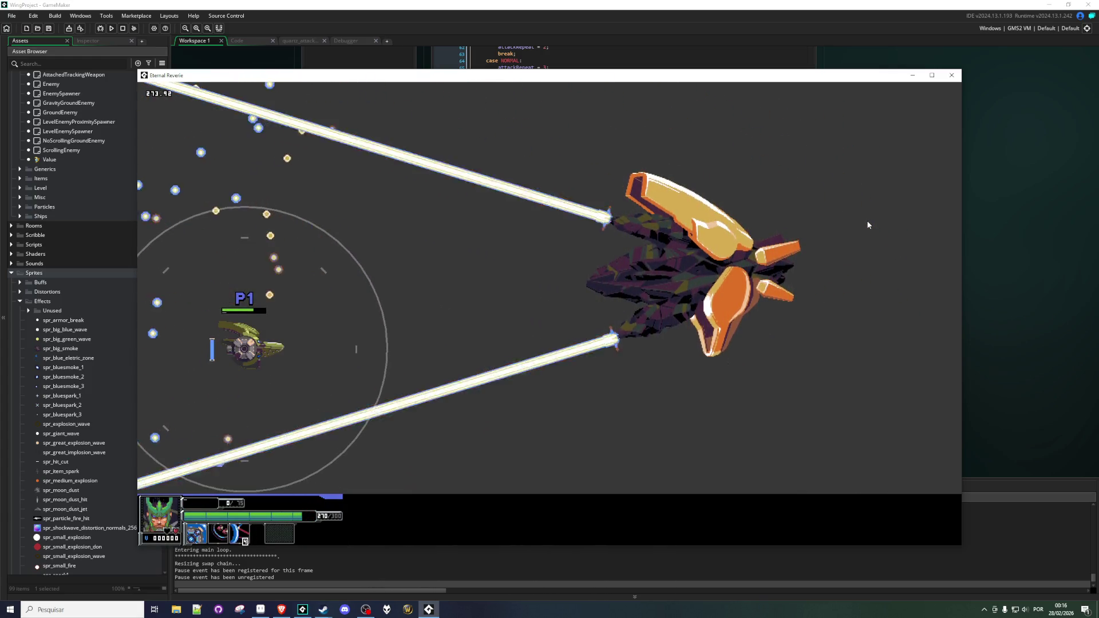
pyautogui.press('Right')
pyautogui.press('Up')
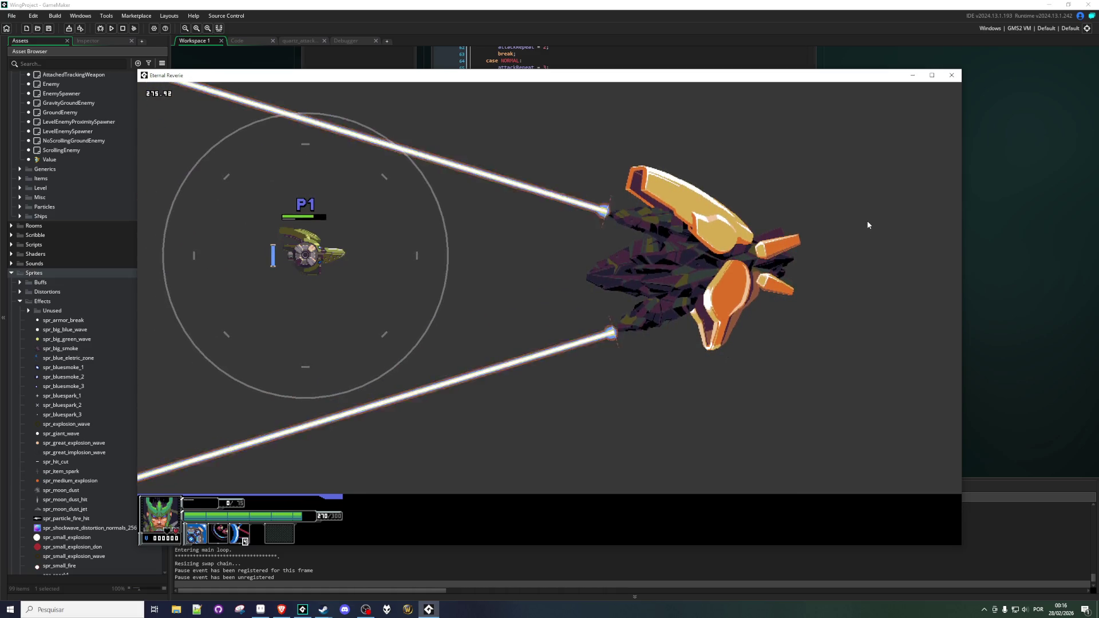
pyautogui.press('Down')
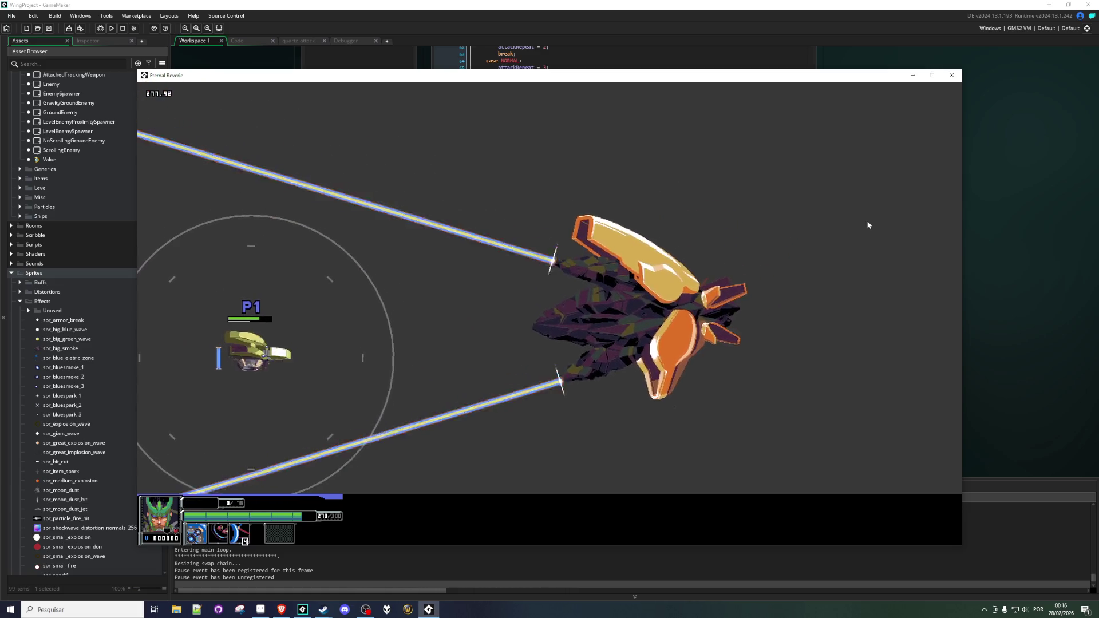
pyautogui.press('Right')
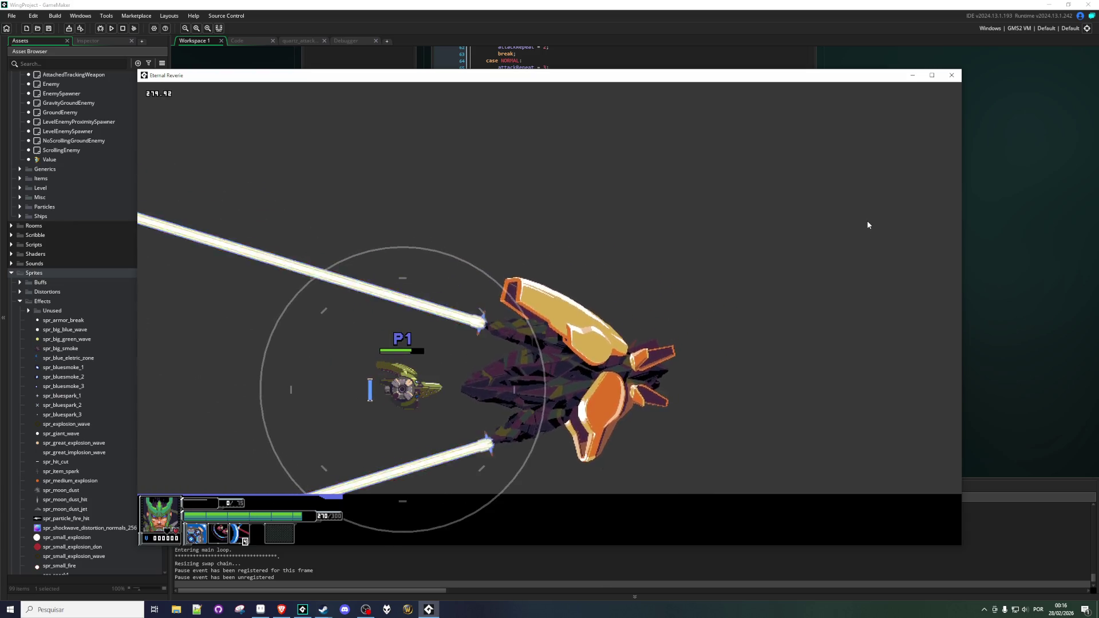
# Fight the boss with X shield arcs, rings and bursts and the Z skill while moving.
pyautogui.press('x')
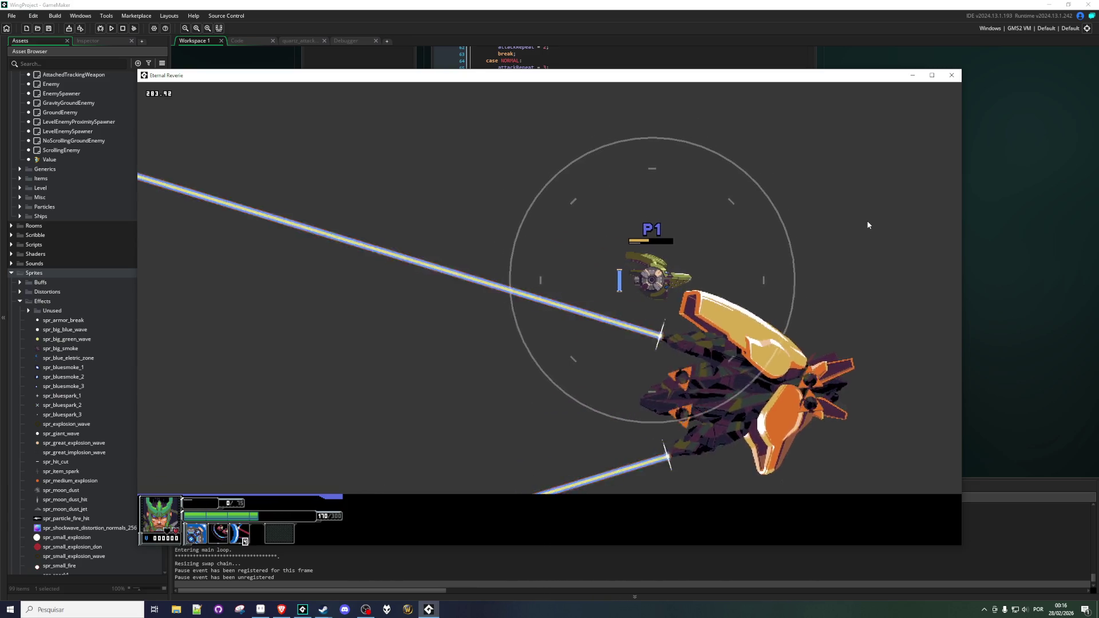
pyautogui.press('x')
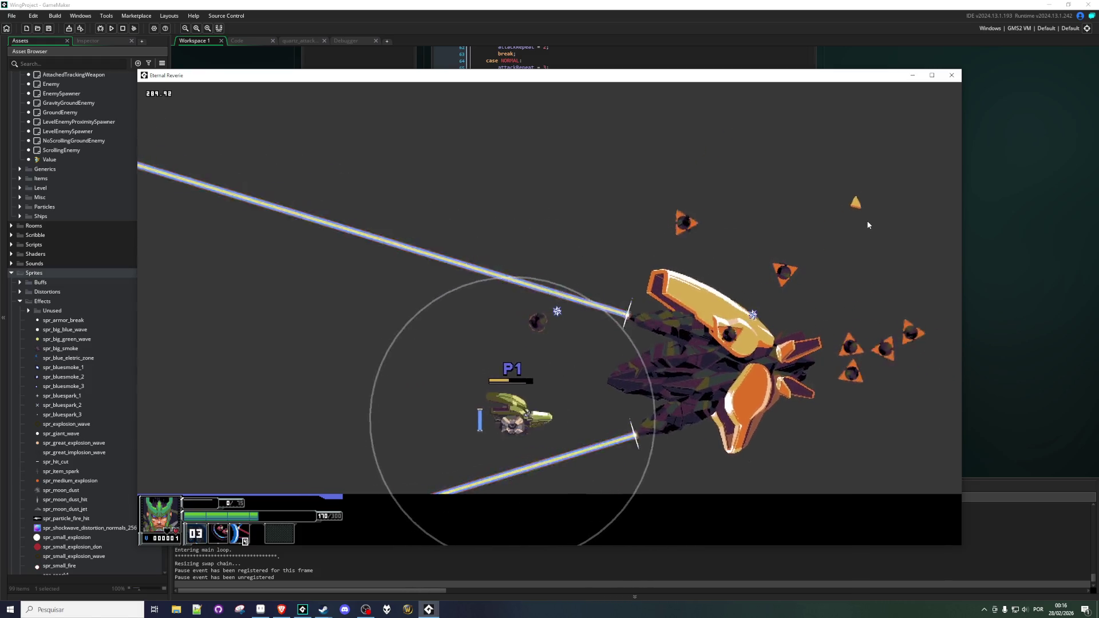
pyautogui.press('x')
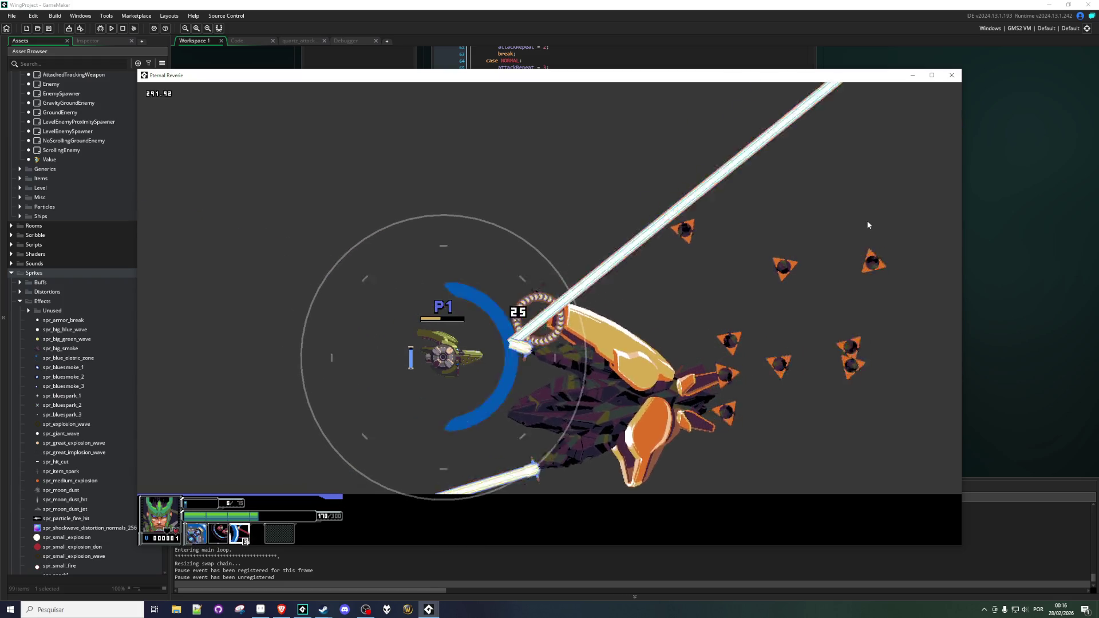
pyautogui.press('z')
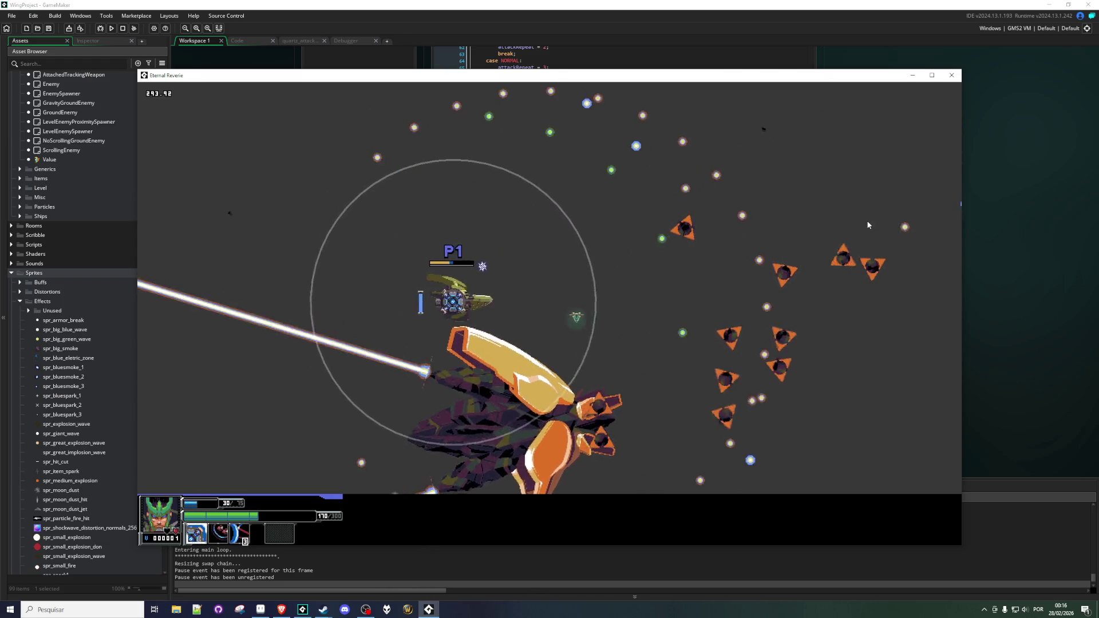
pyautogui.press('x')
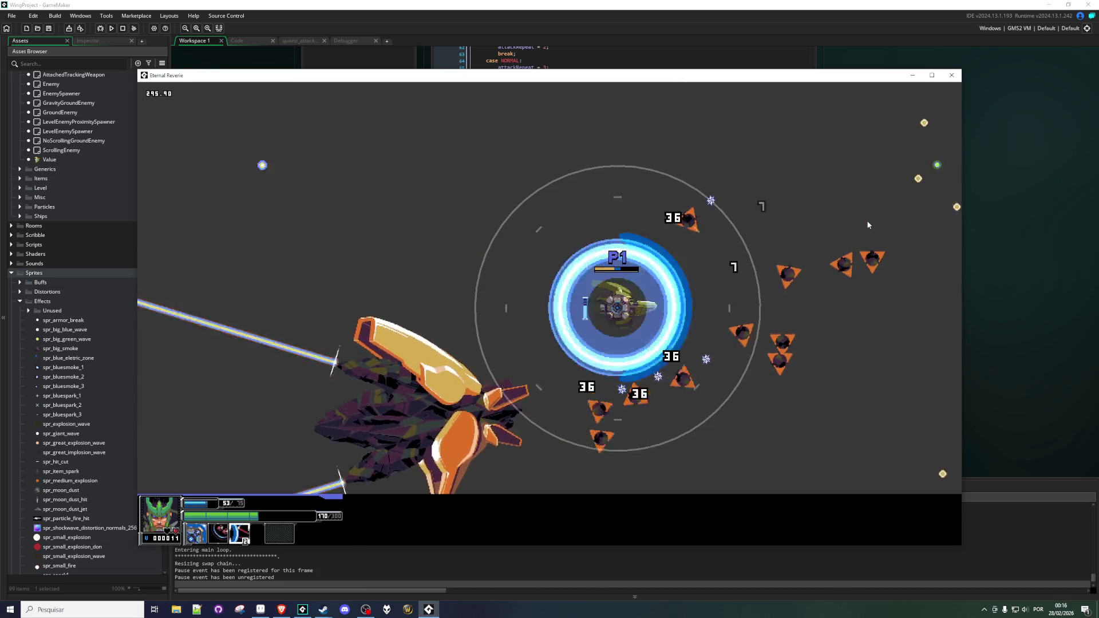
pyautogui.press('x')
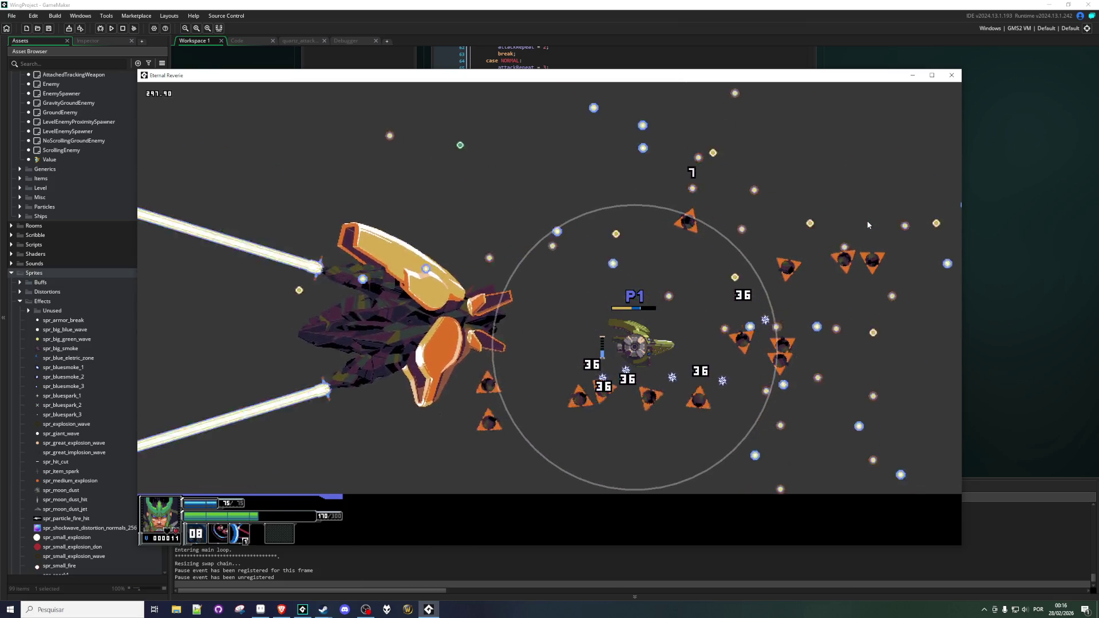
pyautogui.press('Left')
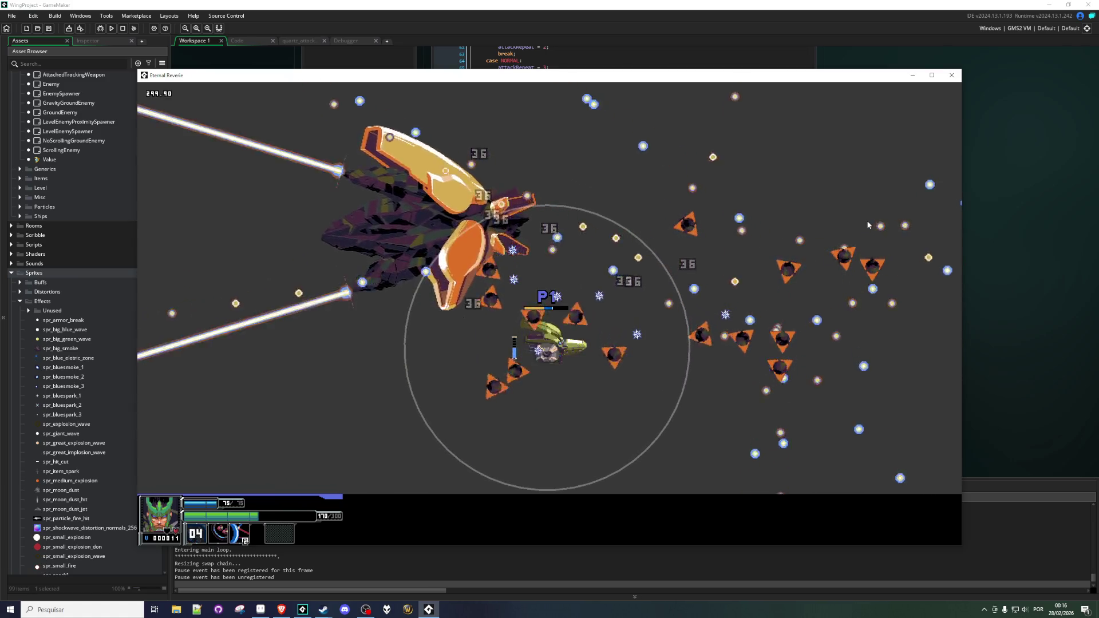
pyautogui.press('x')
pyautogui.press('Right')
pyautogui.press('Up')
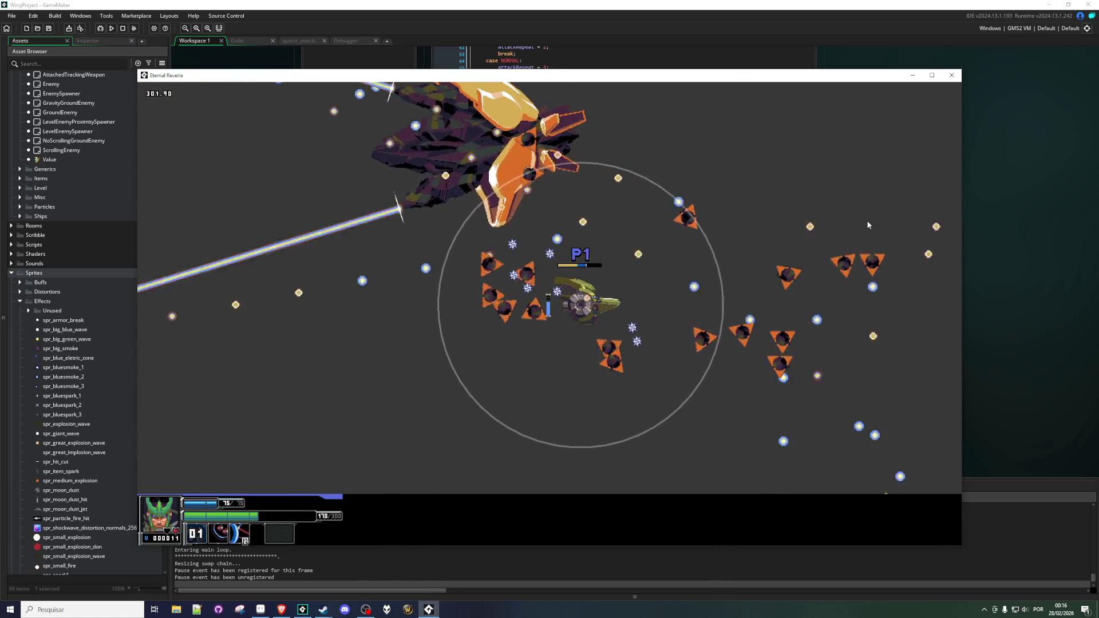
pyautogui.press('z')
pyautogui.press('Right')
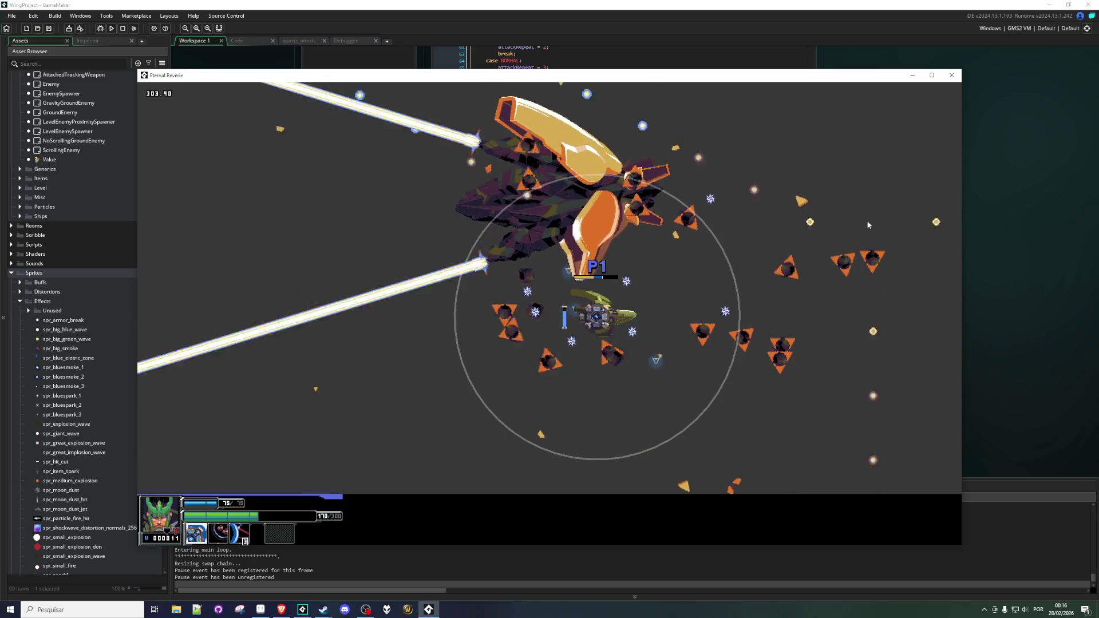
pyautogui.press('Down')
pyautogui.press('x')
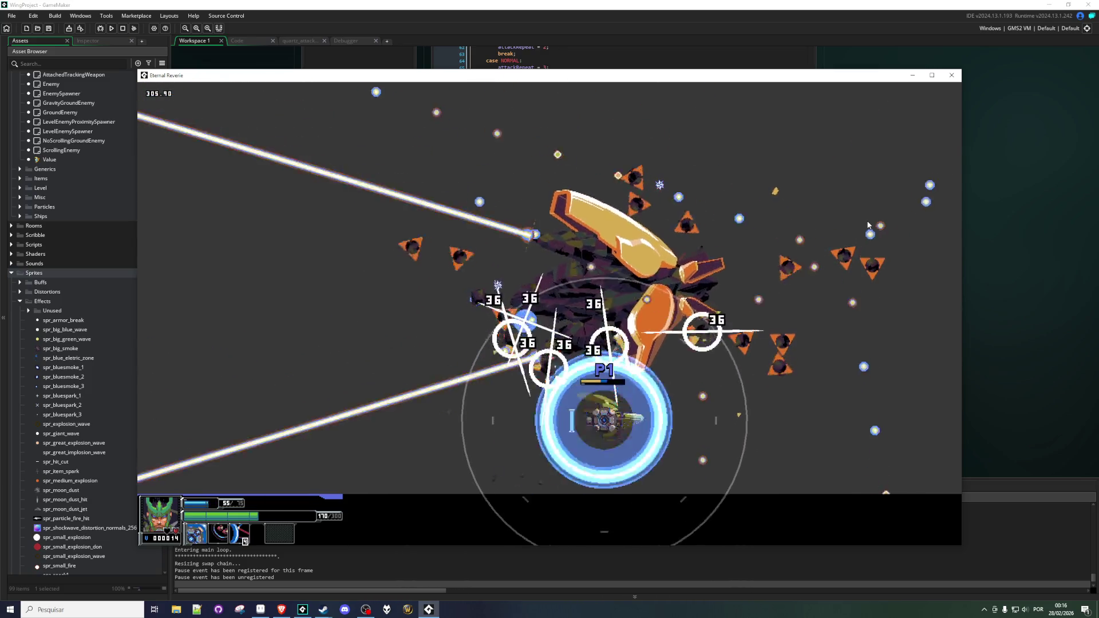
pyautogui.press('Right')
pyautogui.press('Up')
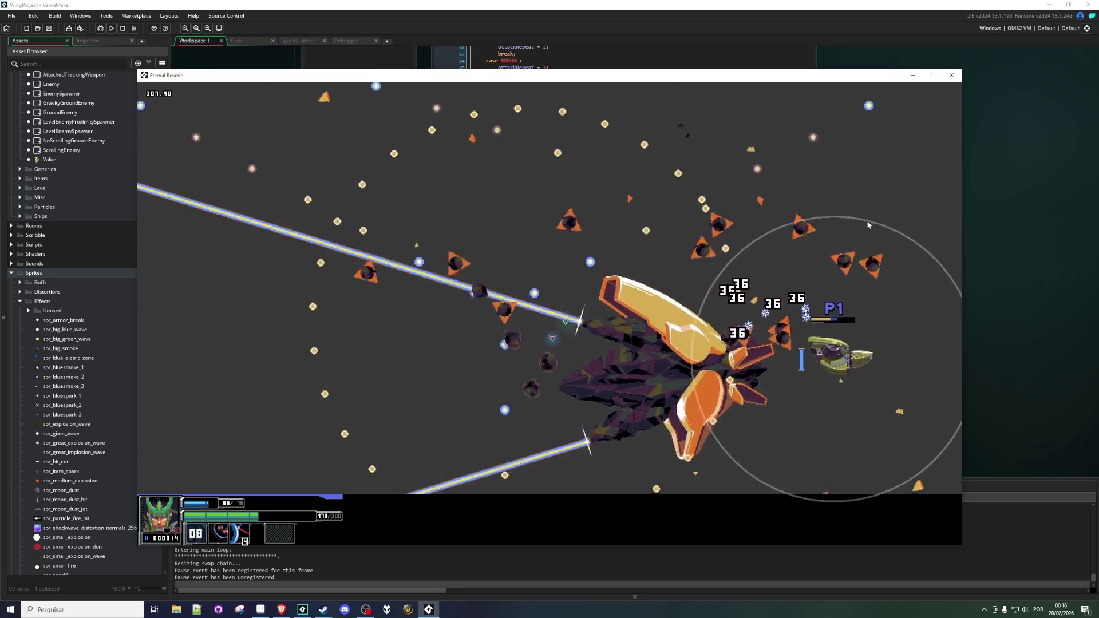
# Keep dodging and bursting through the bullets, then restart the boss fight with R.
pyautogui.press('Up')
pyautogui.press('x')
pyautogui.press('Left')
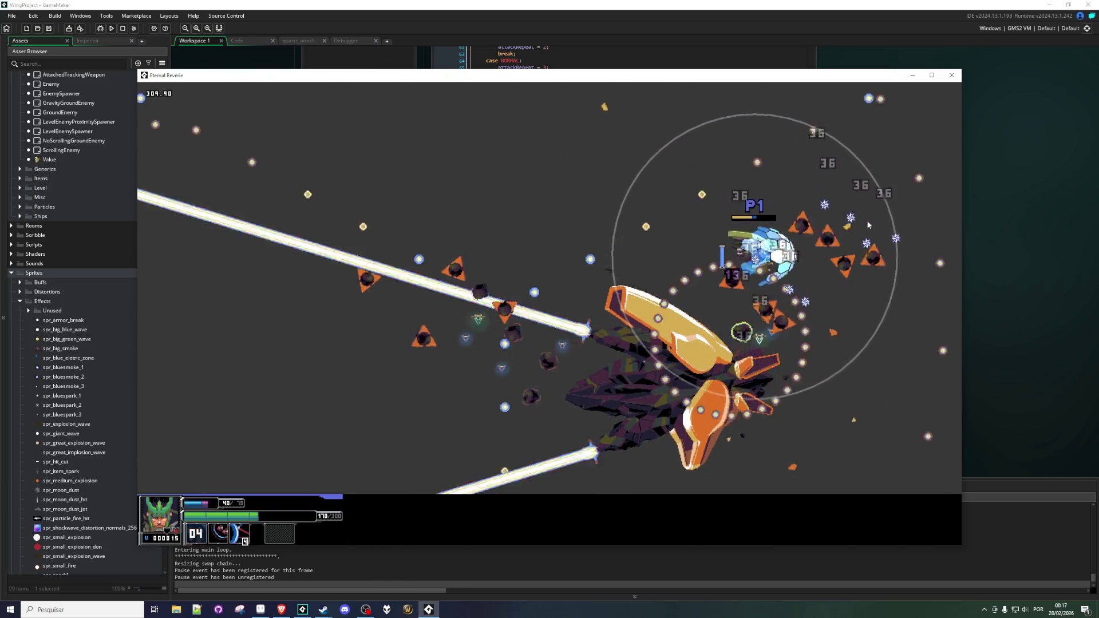
pyautogui.press('Right')
pyautogui.press('Down')
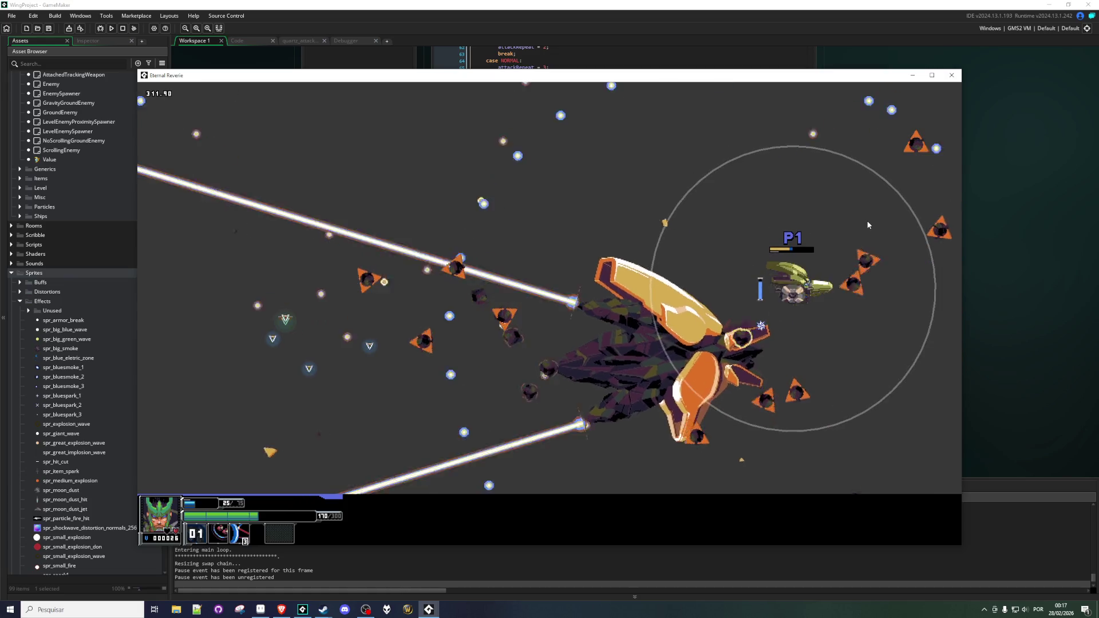
pyautogui.press('x')
pyautogui.press('Left')
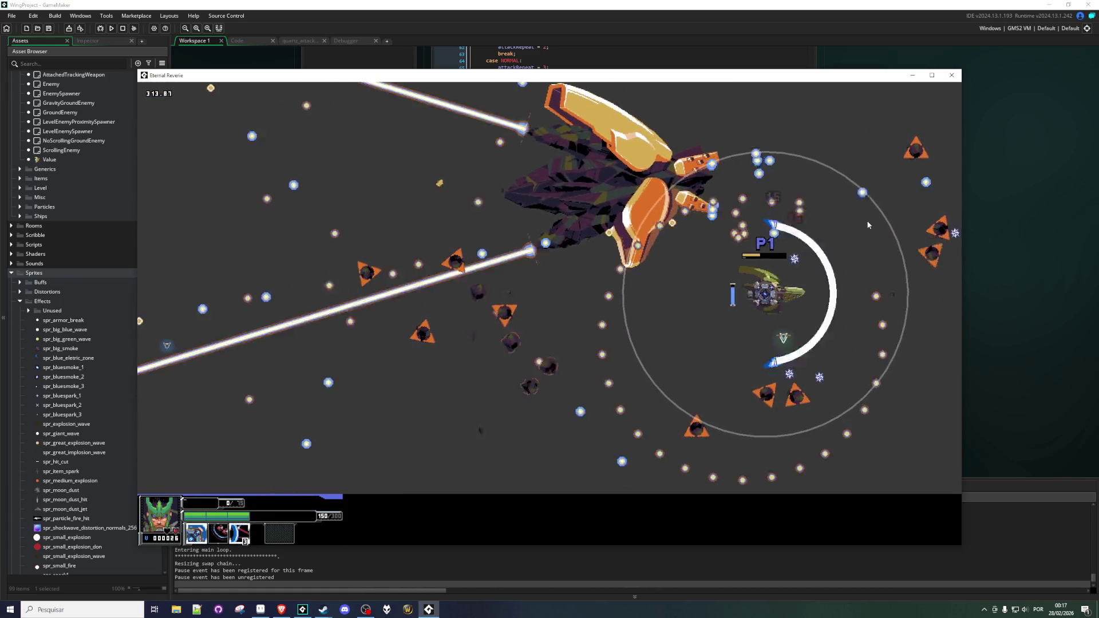
pyautogui.press('Left')
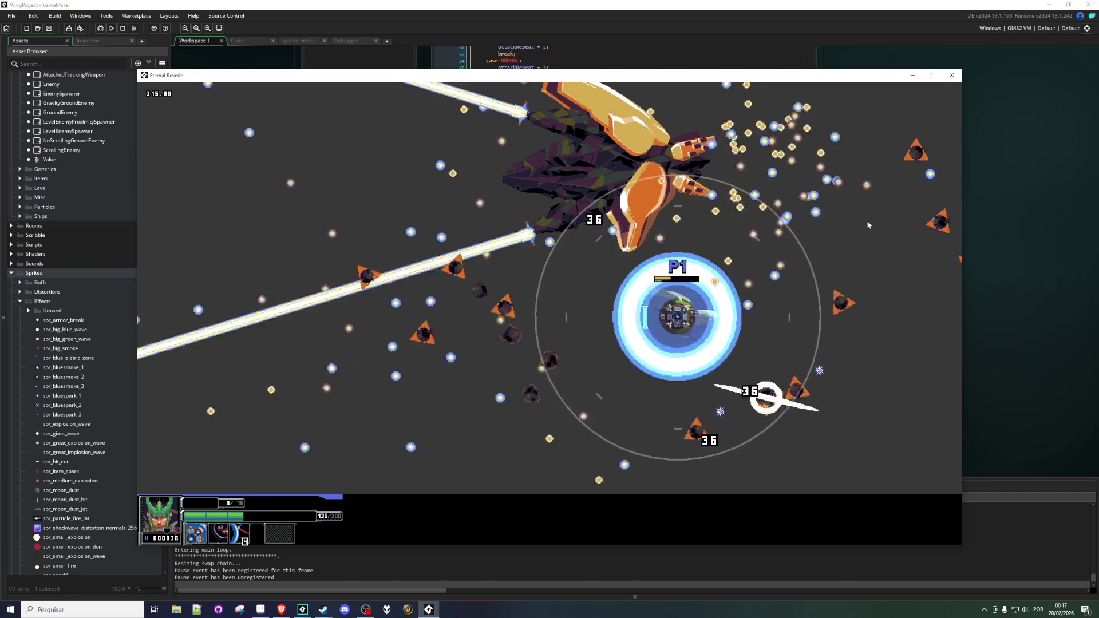
pyautogui.press('Down')
pyautogui.press('x')
pyautogui.press('Left')
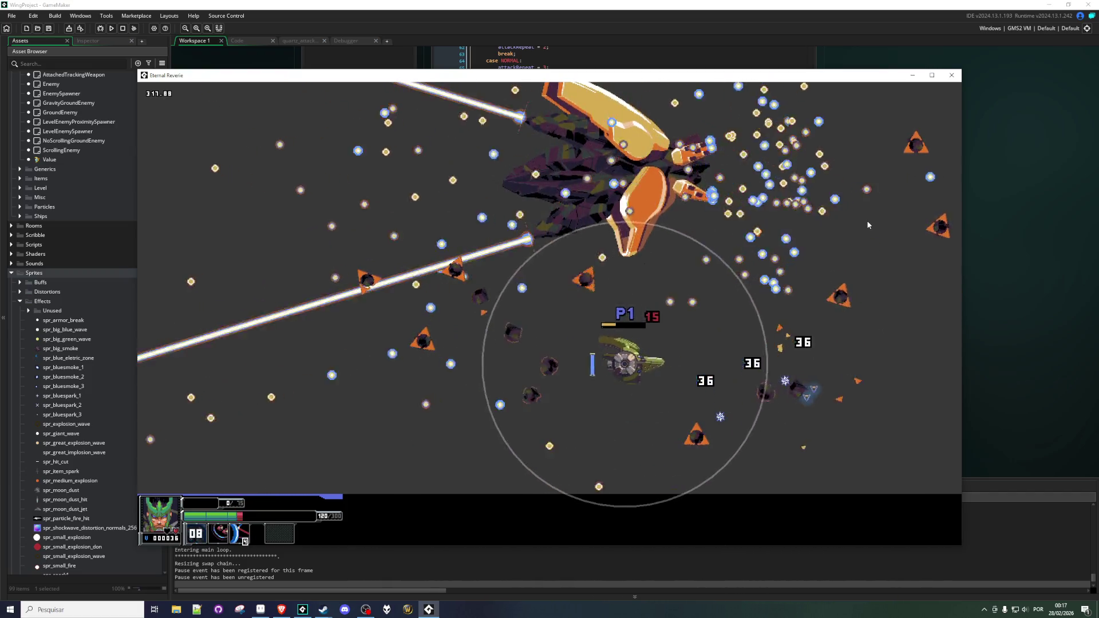
pyautogui.press('Left')
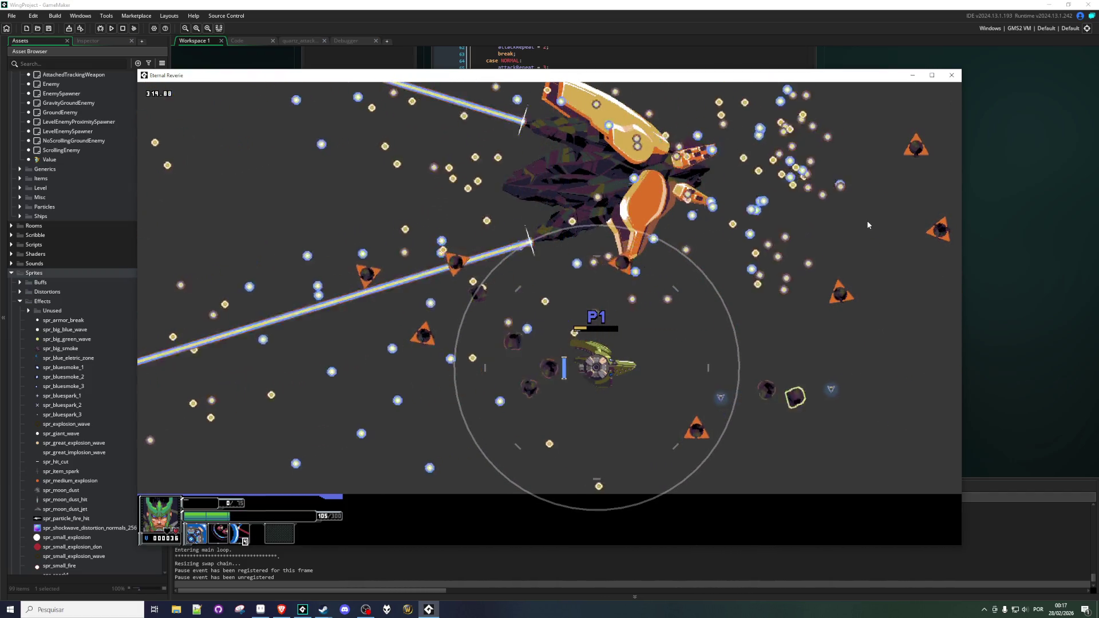
pyautogui.press('r')
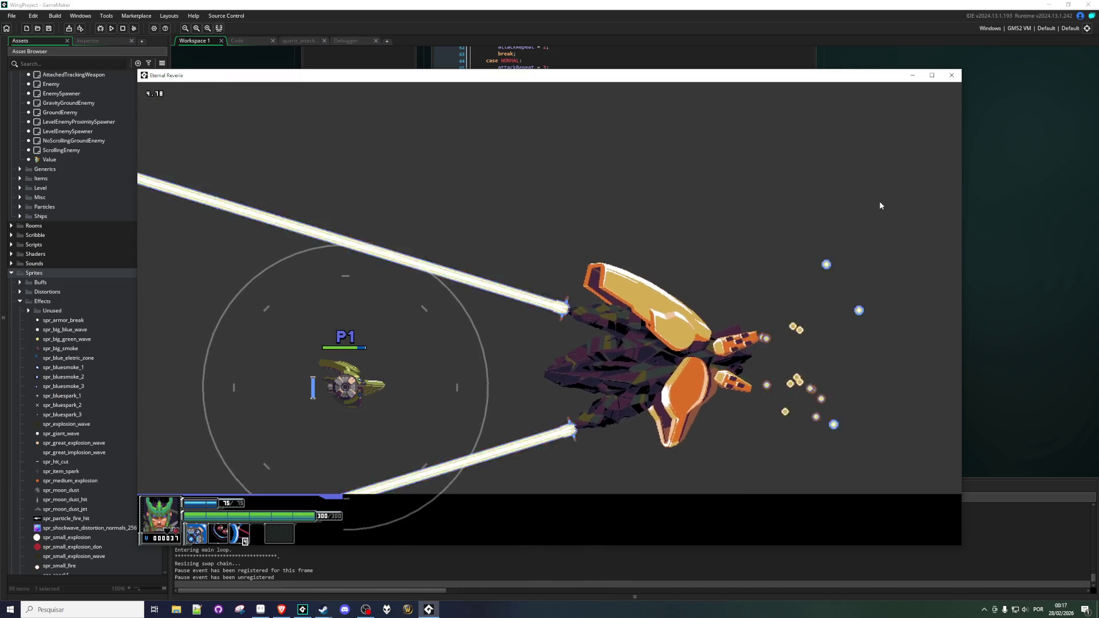
# Dodge left, dash right firing the blue arc attack, then retreat to the left screen edge.
pyautogui.press('Left')
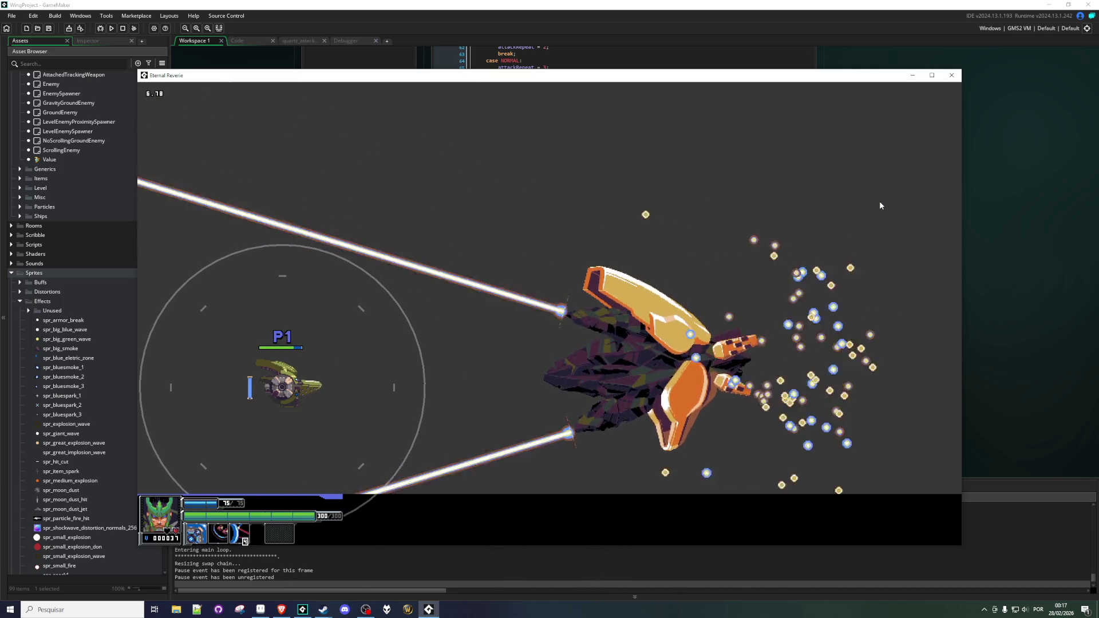
pyautogui.press('Left')
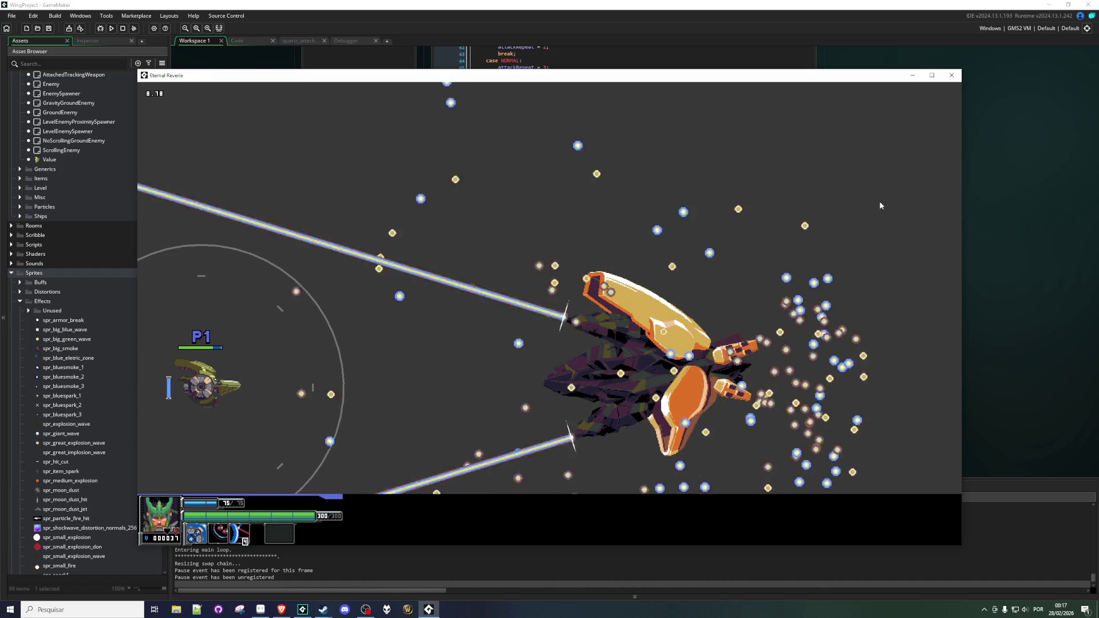
pyautogui.press('Right')
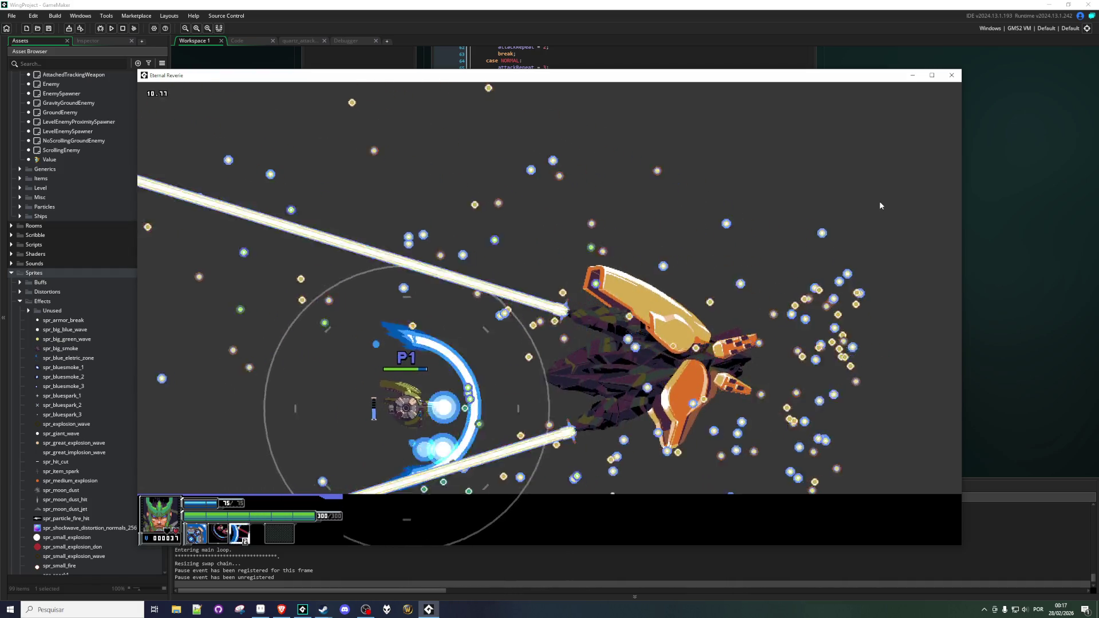
pyautogui.press('Up')
pyautogui.press('Left')
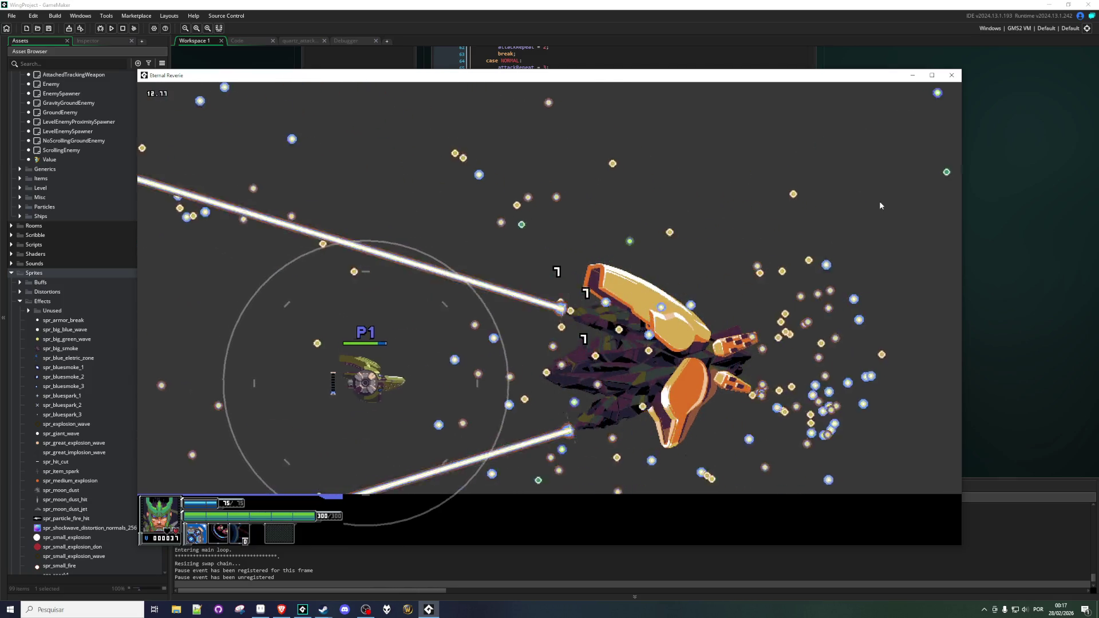
pyautogui.press('Left')
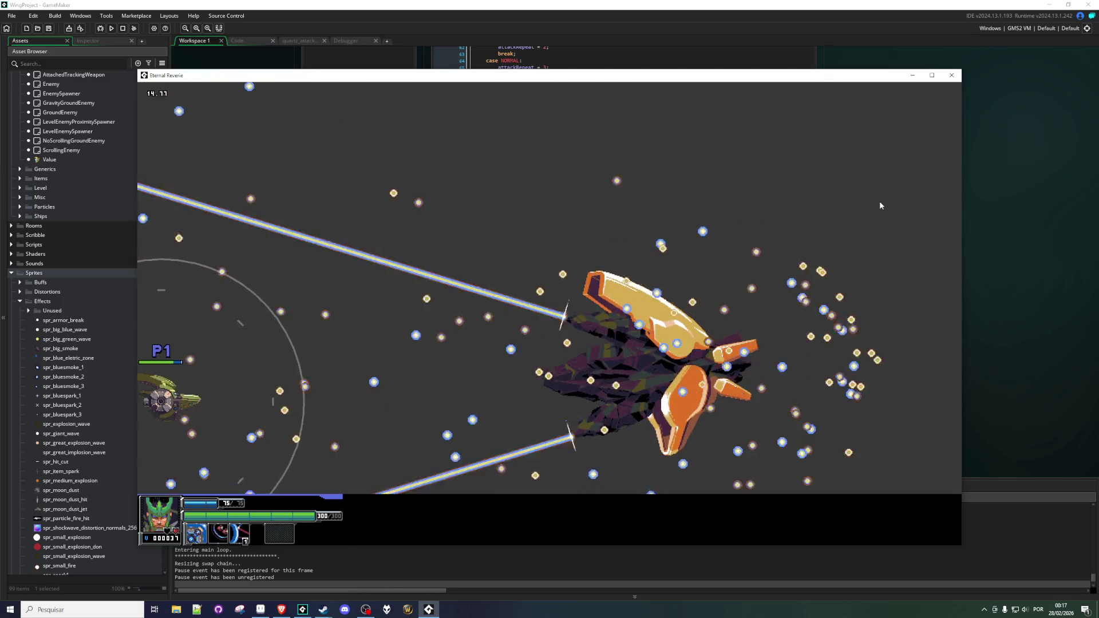
# Weave the ship down-right and up-right between lasers, firing another blue arc attack.
pyautogui.press('Right')
pyautogui.press('Down')
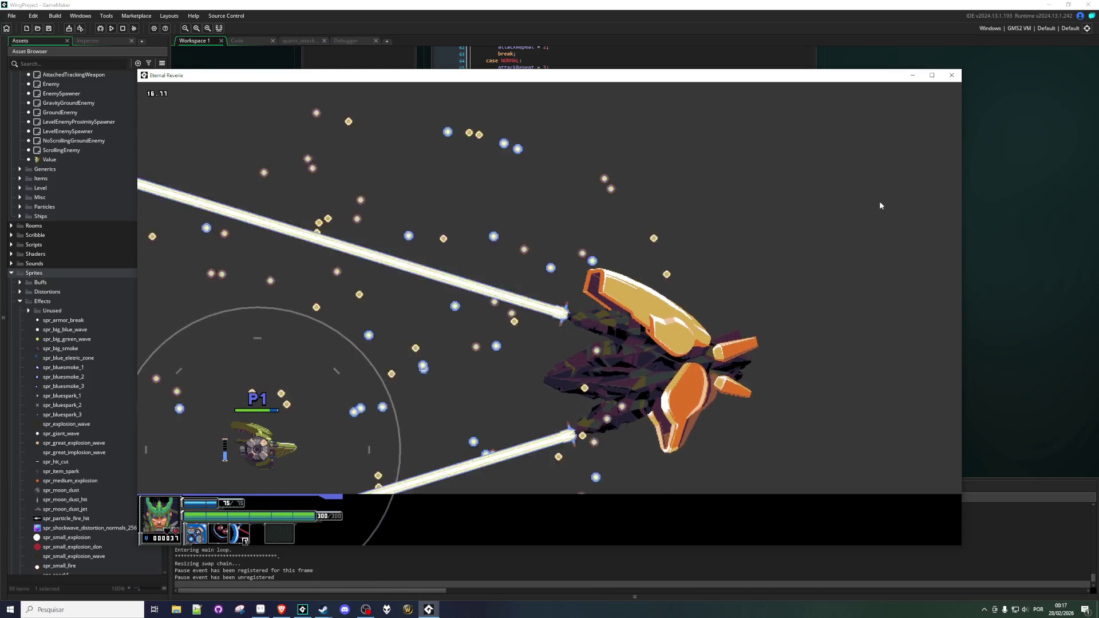
pyautogui.press('Right')
pyautogui.press('Up')
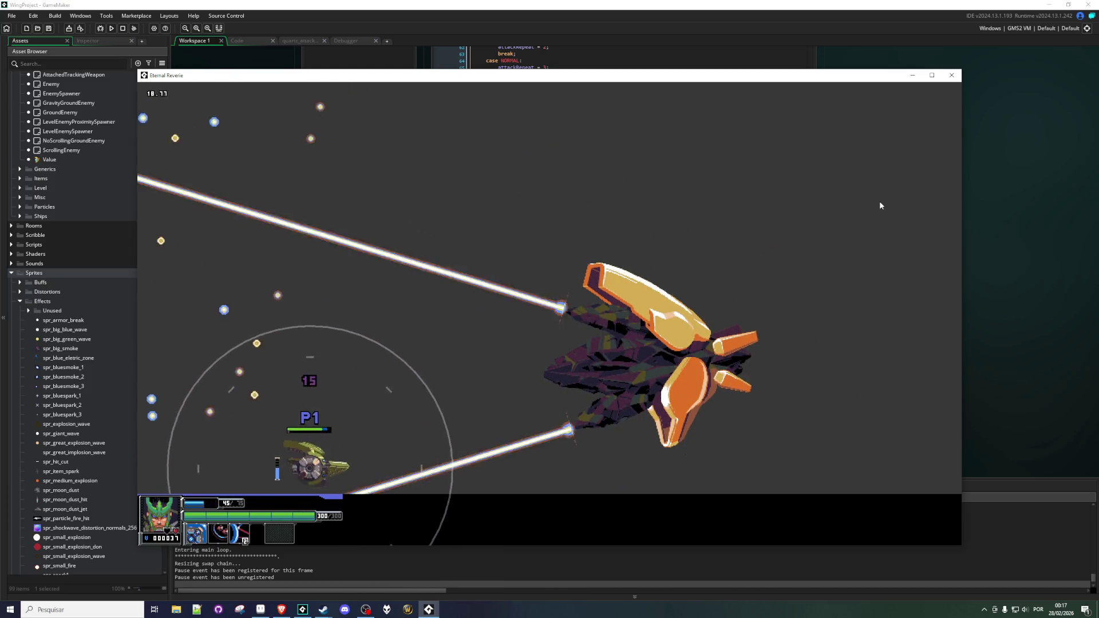
pyautogui.press('Right')
pyautogui.press('Down')
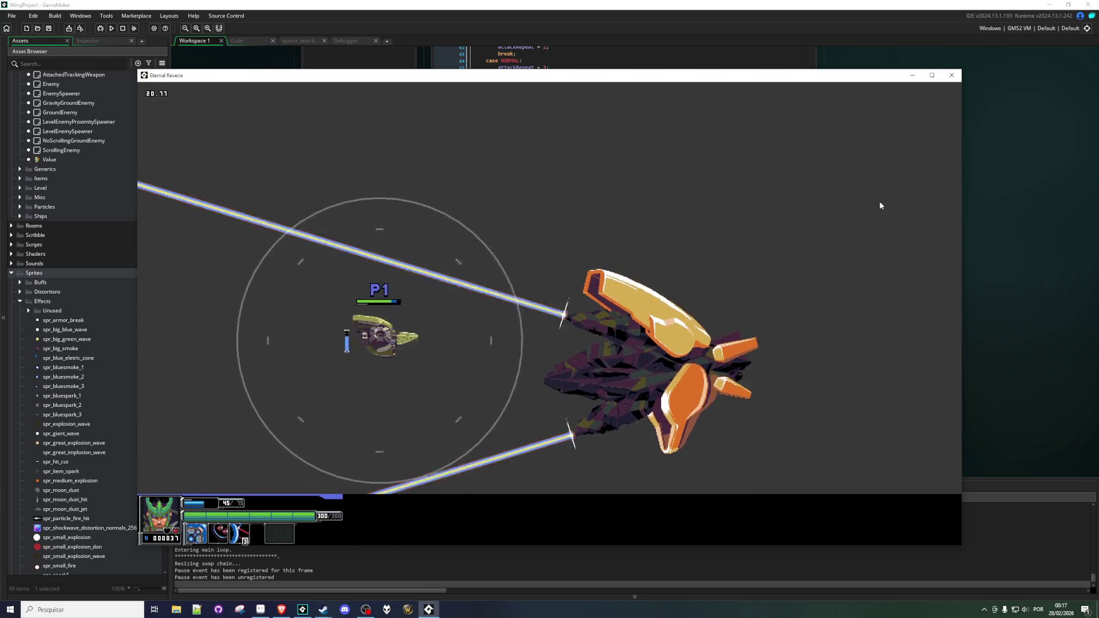
pyautogui.press('Right')
pyautogui.press('Up')
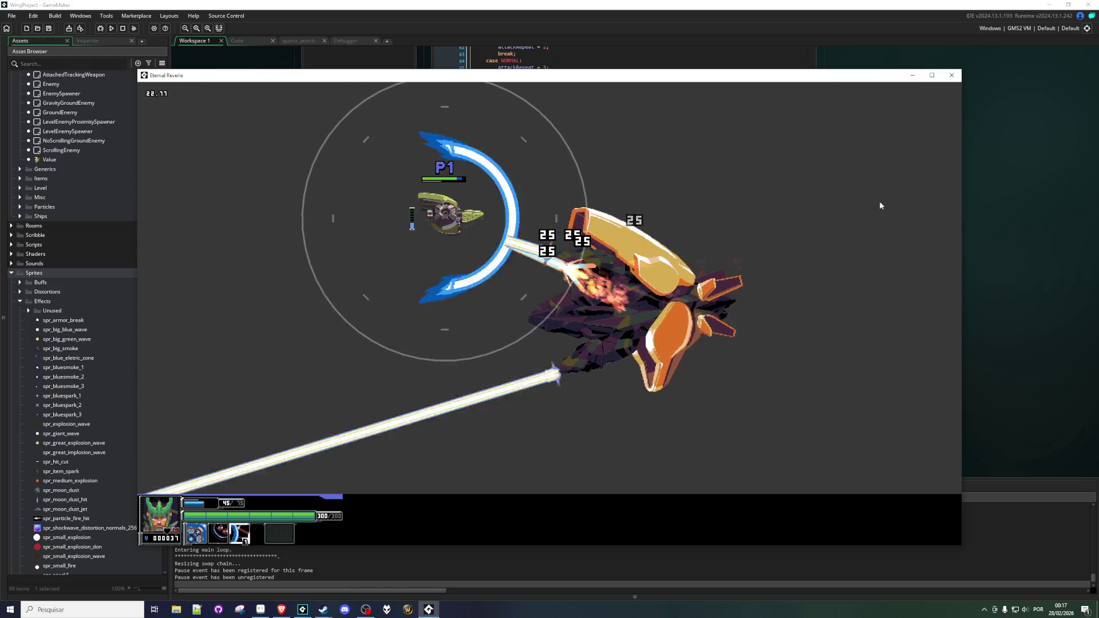
# Raise the blue shield while moving up-right, then reposition between the boss's lasers.
pyautogui.press('Up')
pyautogui.press('Right')
pyautogui.press('q')
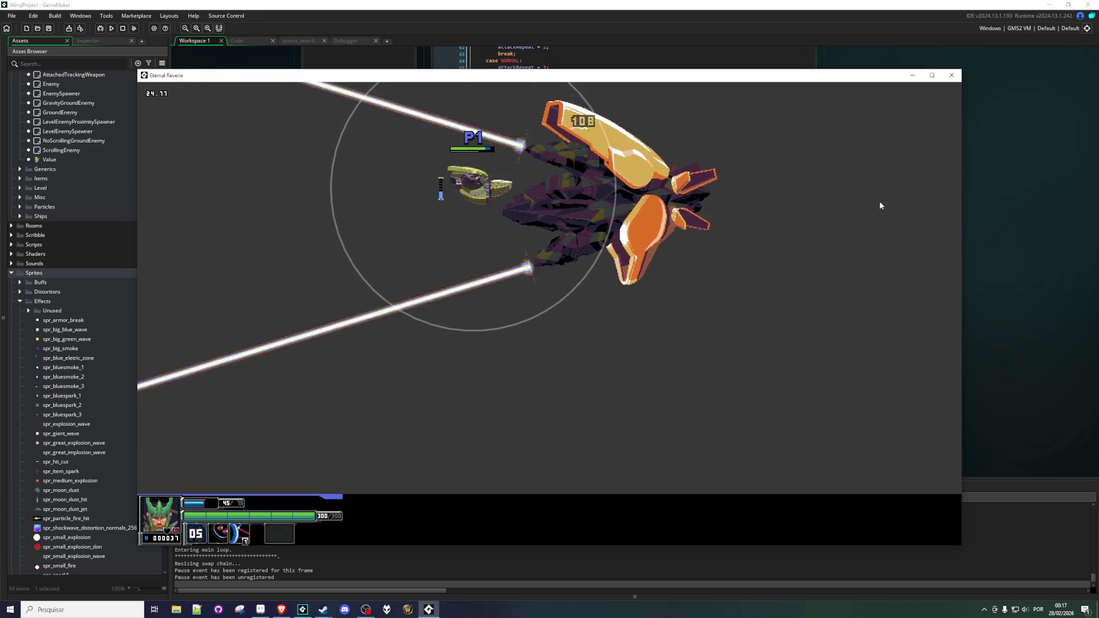
pyautogui.press('Up')
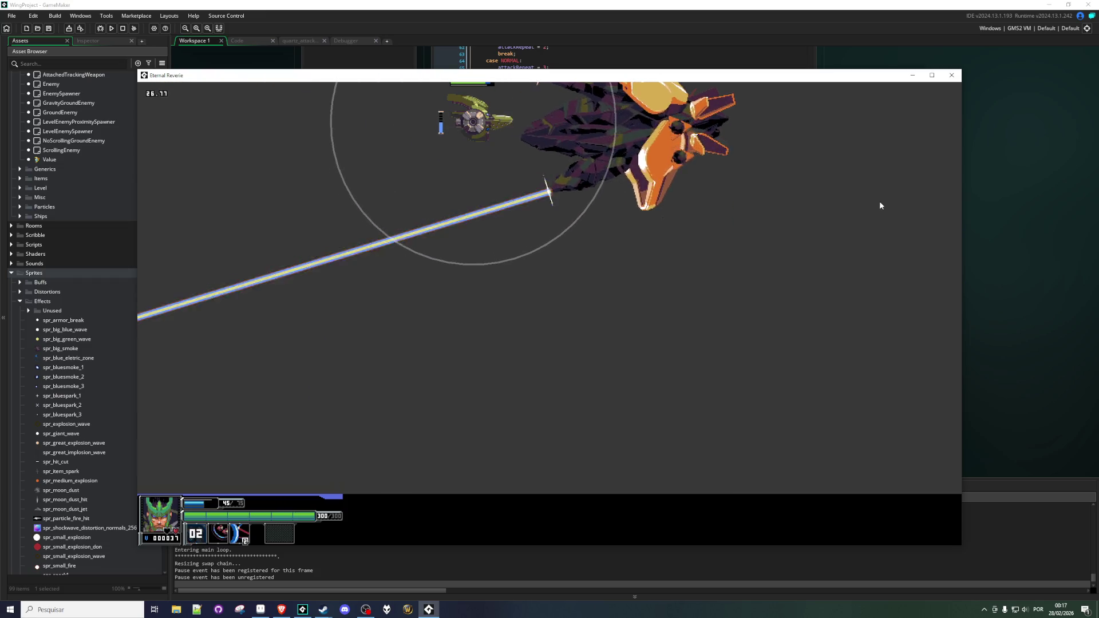
pyautogui.press('Down')
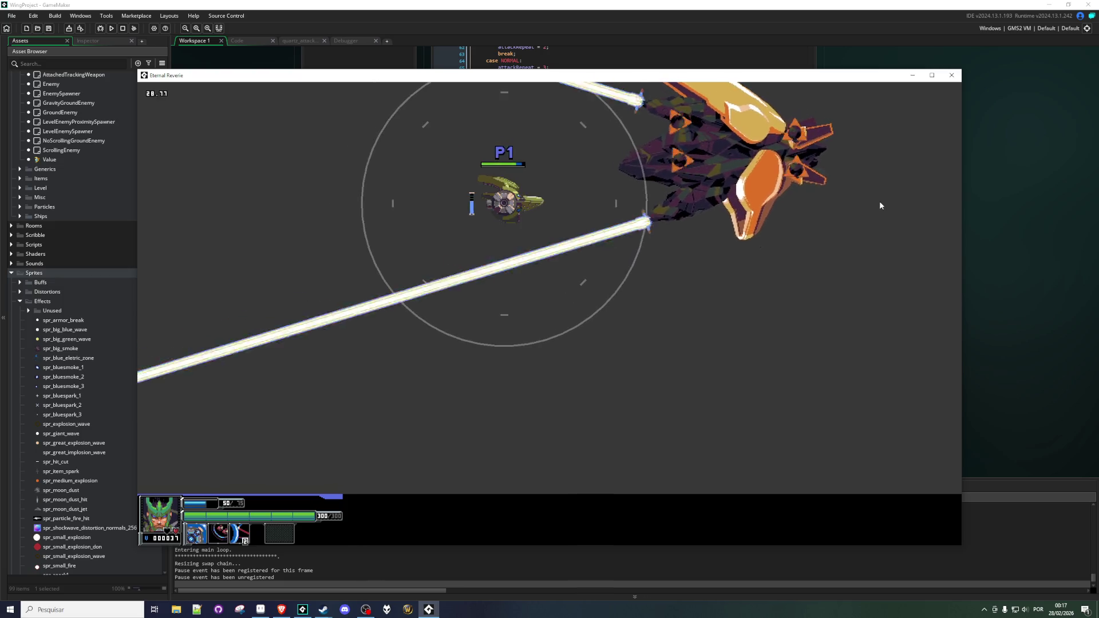
# Flash the shield moving right and down, then pull back left and shield again.
pyautogui.press('Right')
pyautogui.press('q')
pyautogui.press('Down')
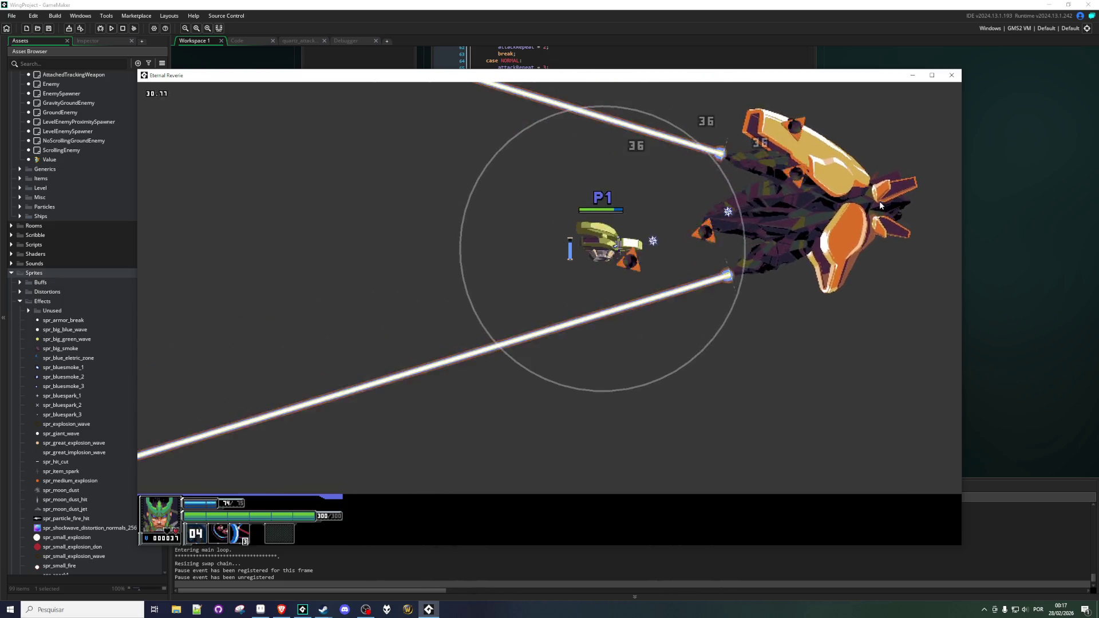
pyautogui.press('Right')
pyautogui.press('Down')
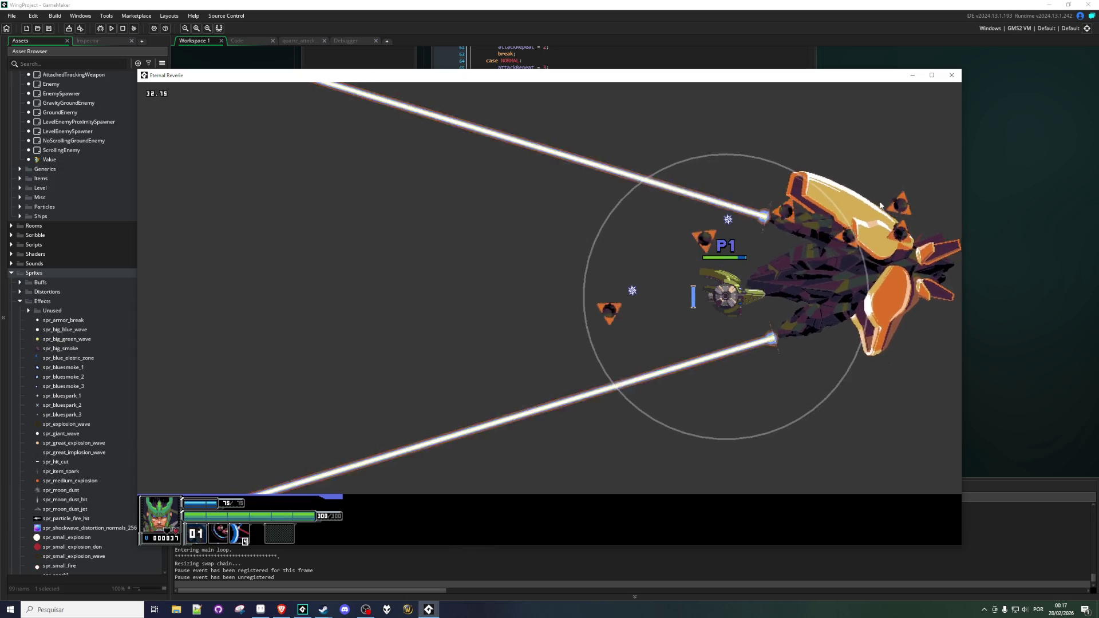
pyautogui.press('Left')
pyautogui.press('Up')
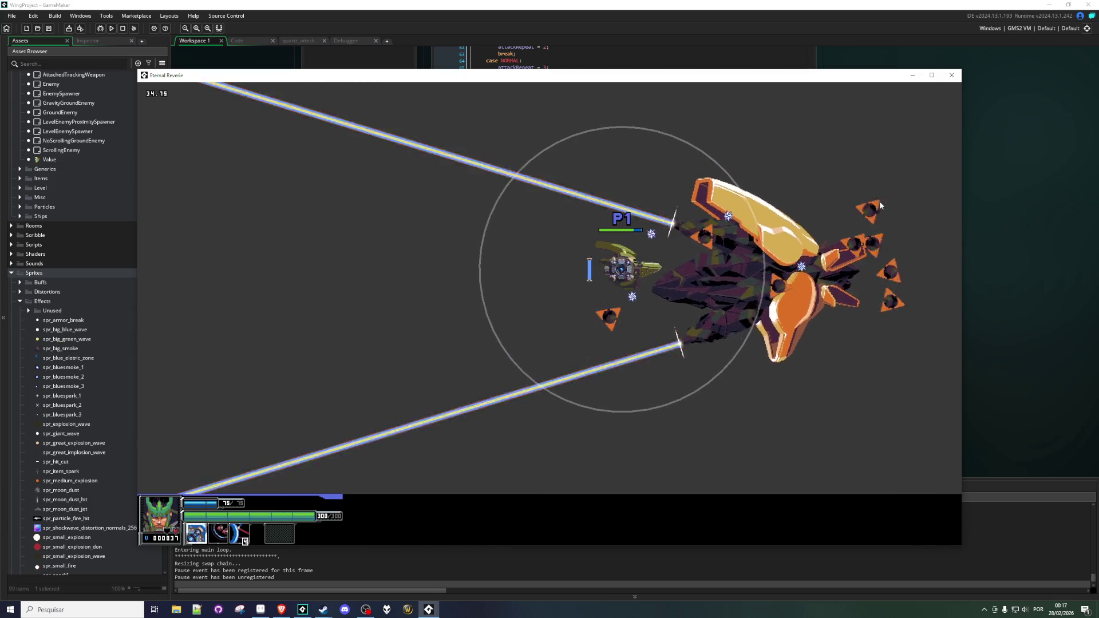
pyautogui.press('Left')
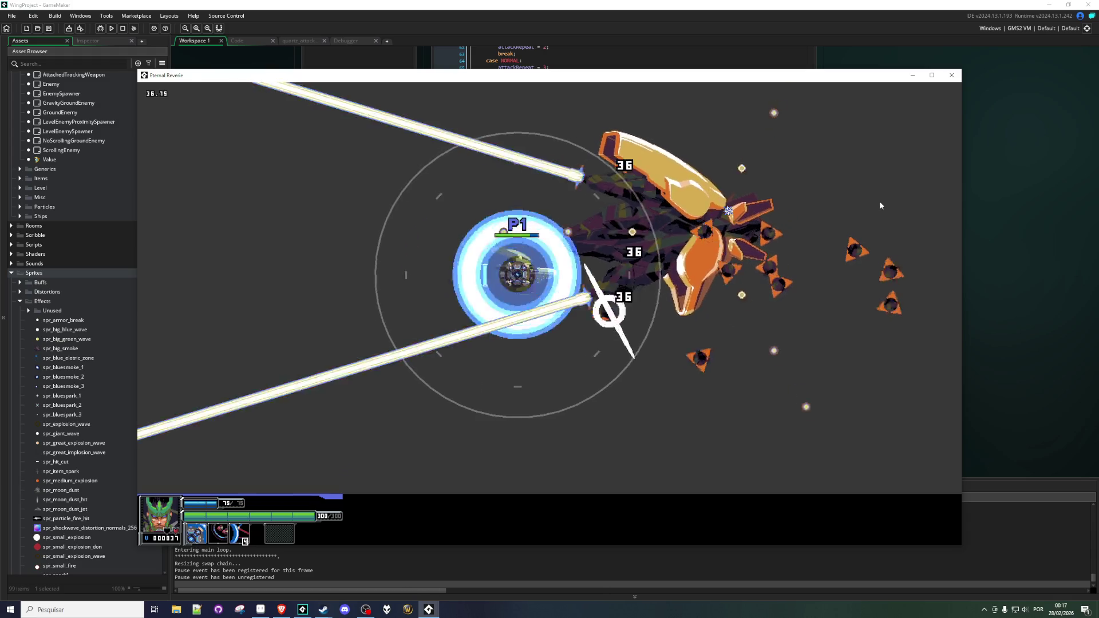
# Unleash the large blue wave burst near the boss, sweep right, and burst the enemy cluster.
pyautogui.press('Left')
pyautogui.press('Down')
pyautogui.press('Right')
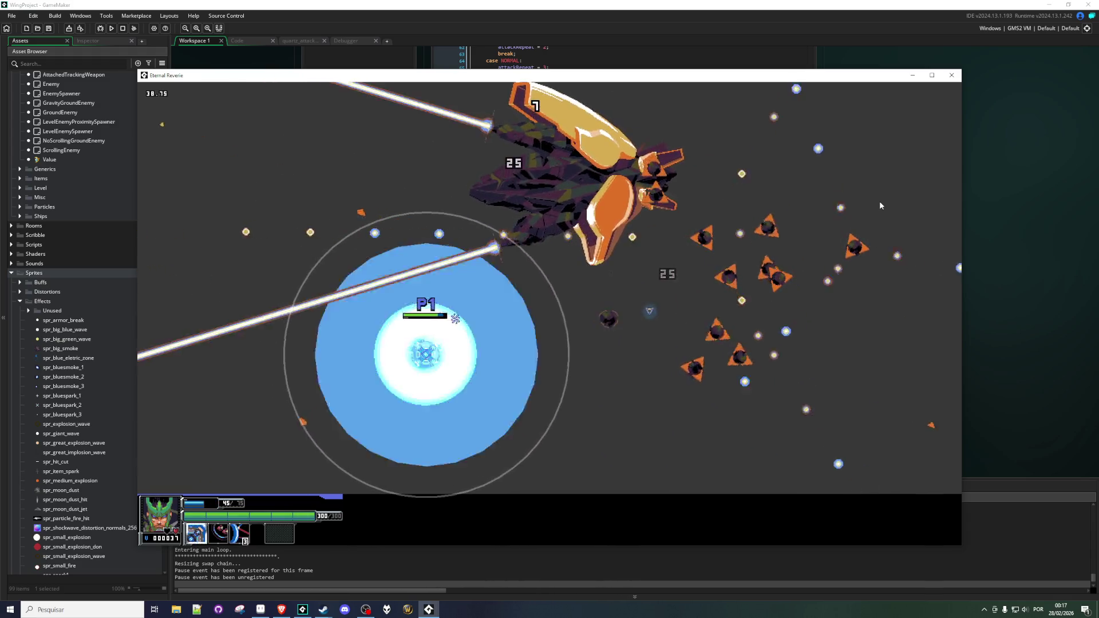
pyautogui.press('Right')
pyautogui.press('Up')
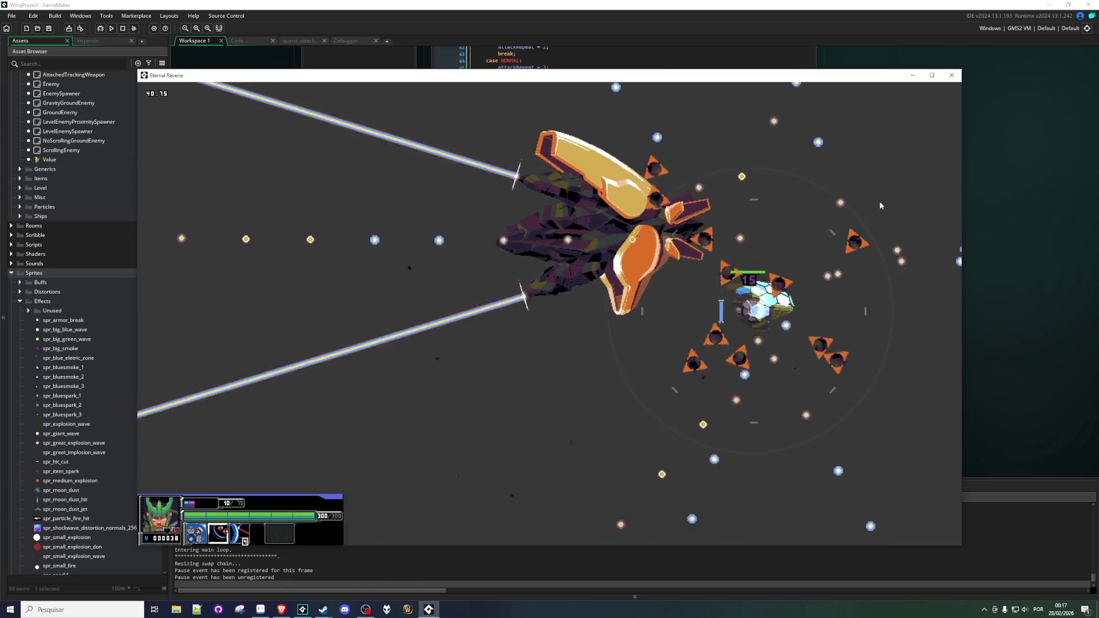
pyautogui.press('Down')
pyautogui.press('Left')
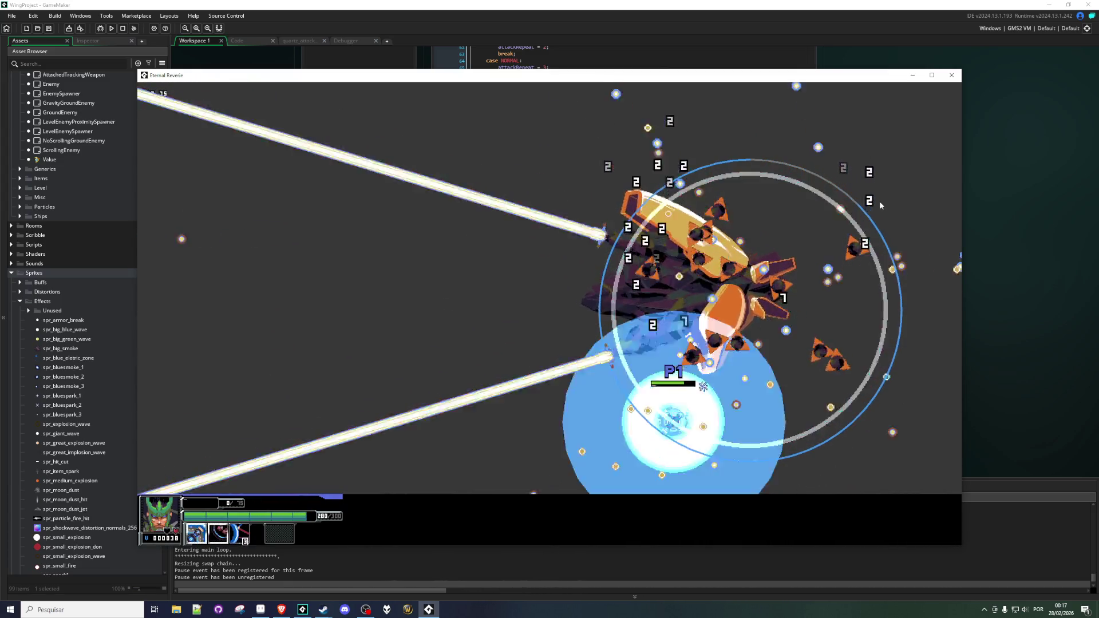
# Reposition, then hit nearby enemies with a burst, the long beam and the blue sphere burst.
pyautogui.press('Up')
pyautogui.press('Left')
pyautogui.press('Right')
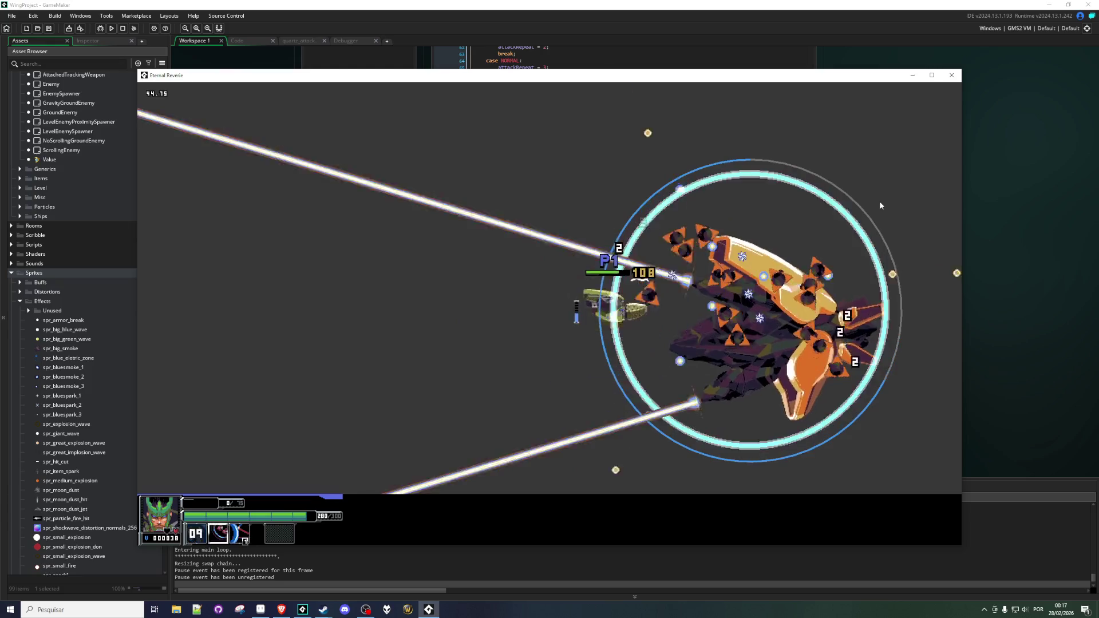
pyautogui.press('Down')
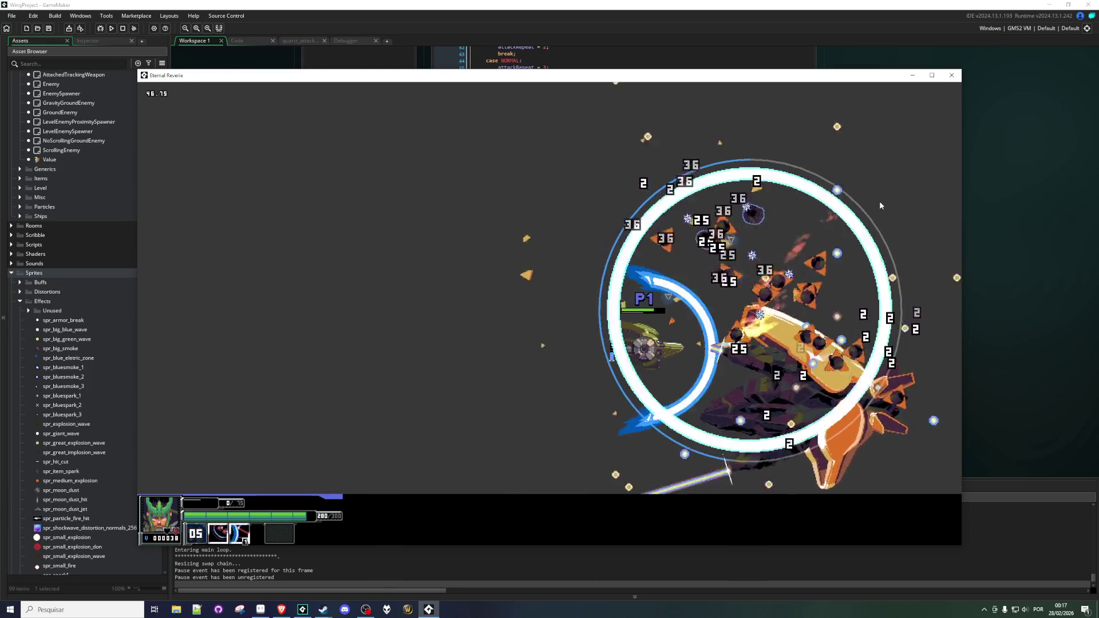
pyautogui.press('Up')
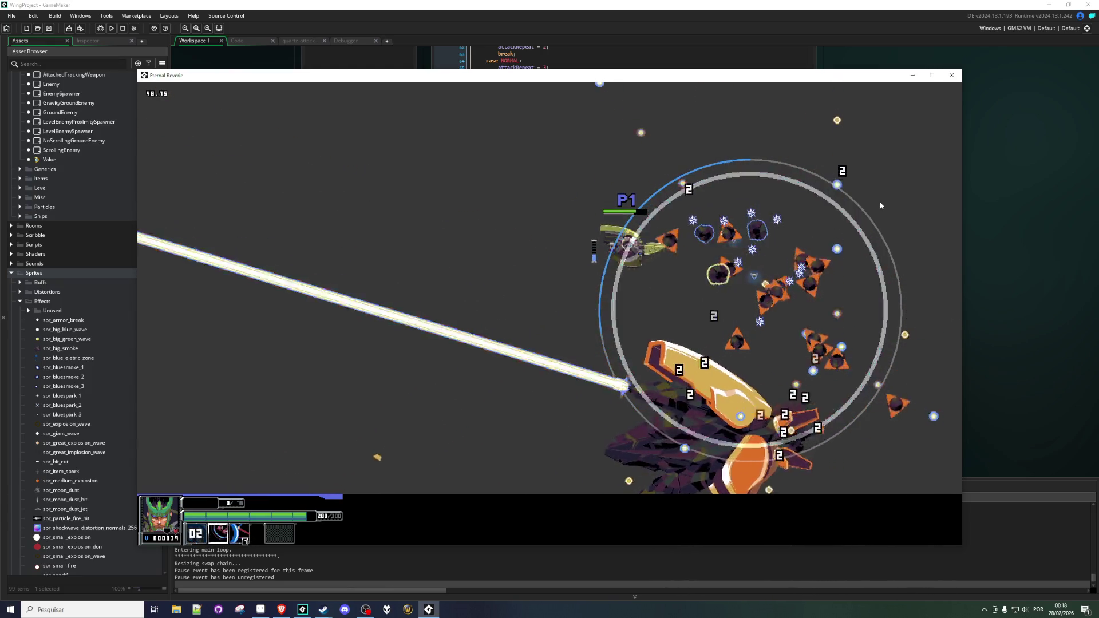
pyautogui.press('Right')
pyautogui.press('Down')
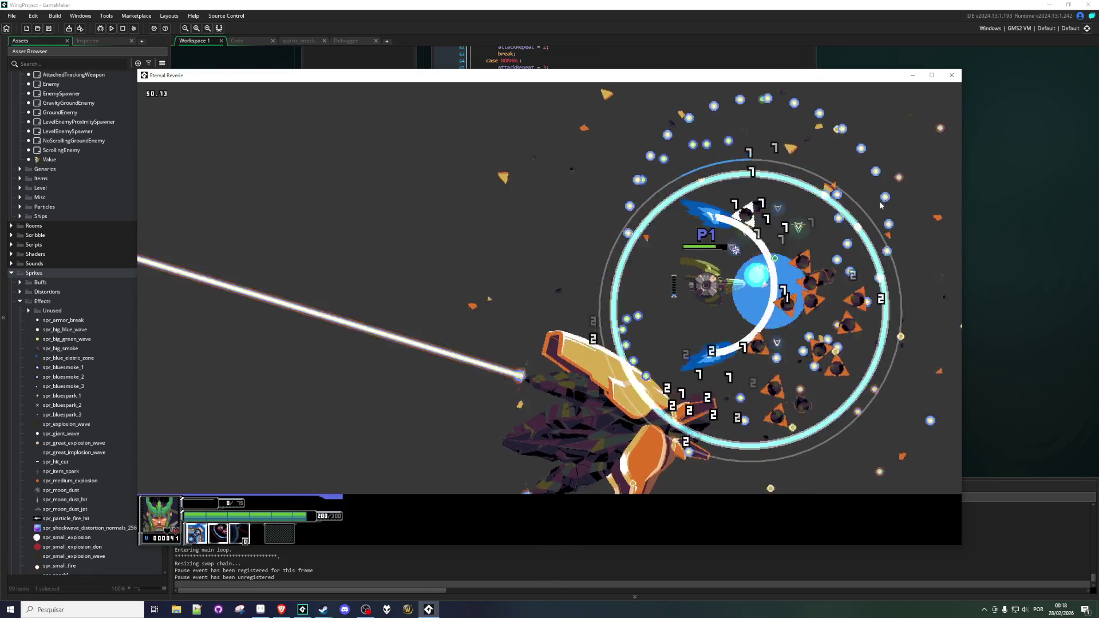
# Slip left and down through the bullet rings, then attack the swarm moving up-right.
pyautogui.press('Right')
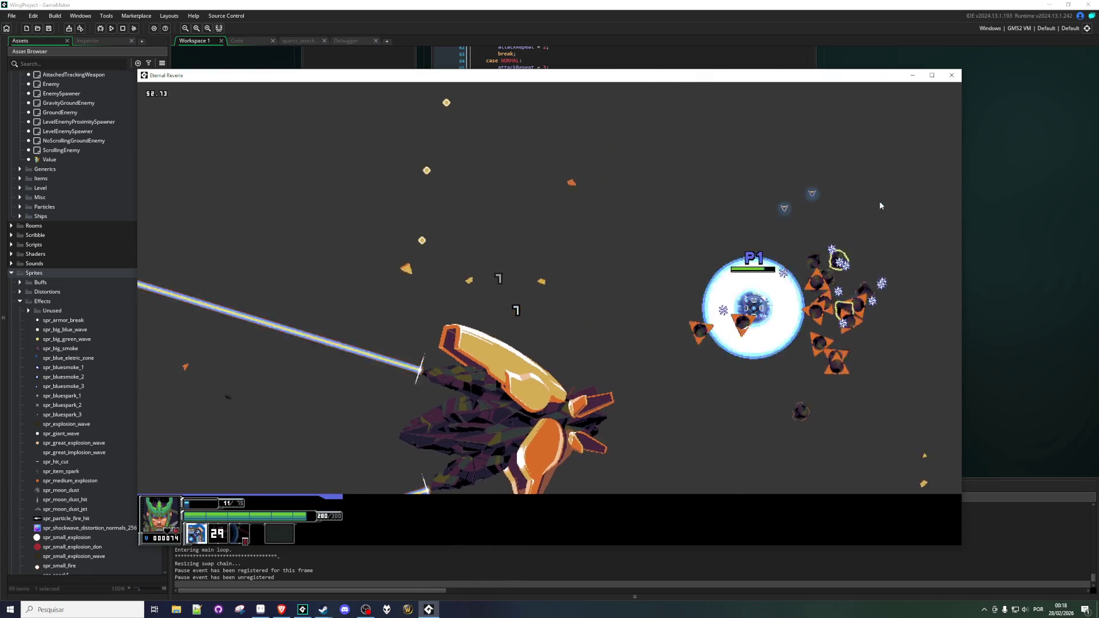
pyautogui.press('Down')
pyautogui.press('Left')
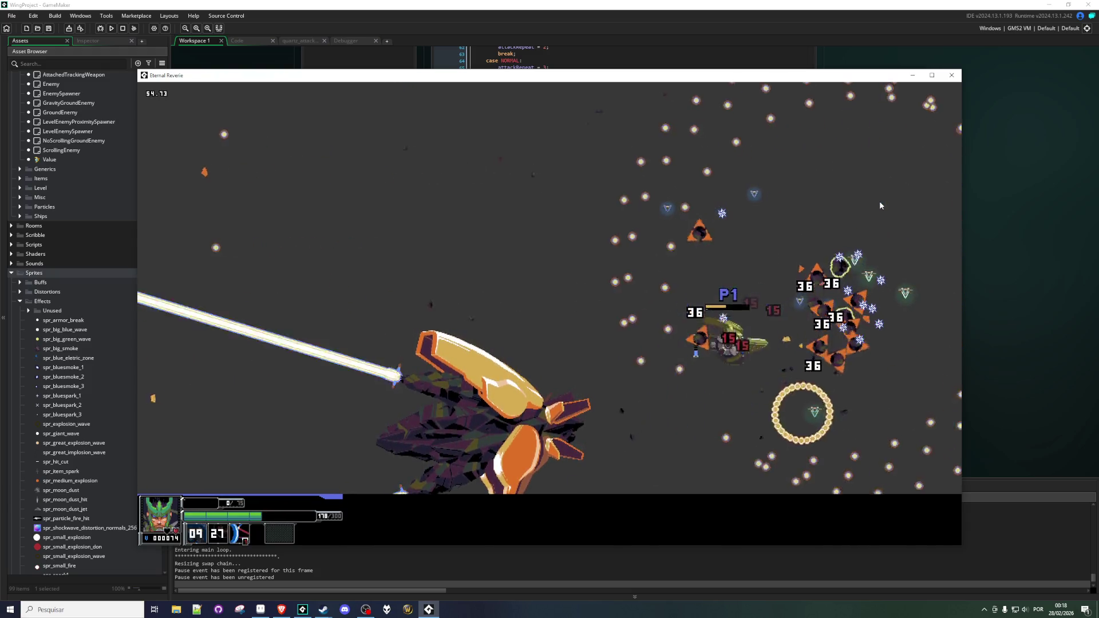
pyautogui.press('Up')
pyautogui.press('Right')
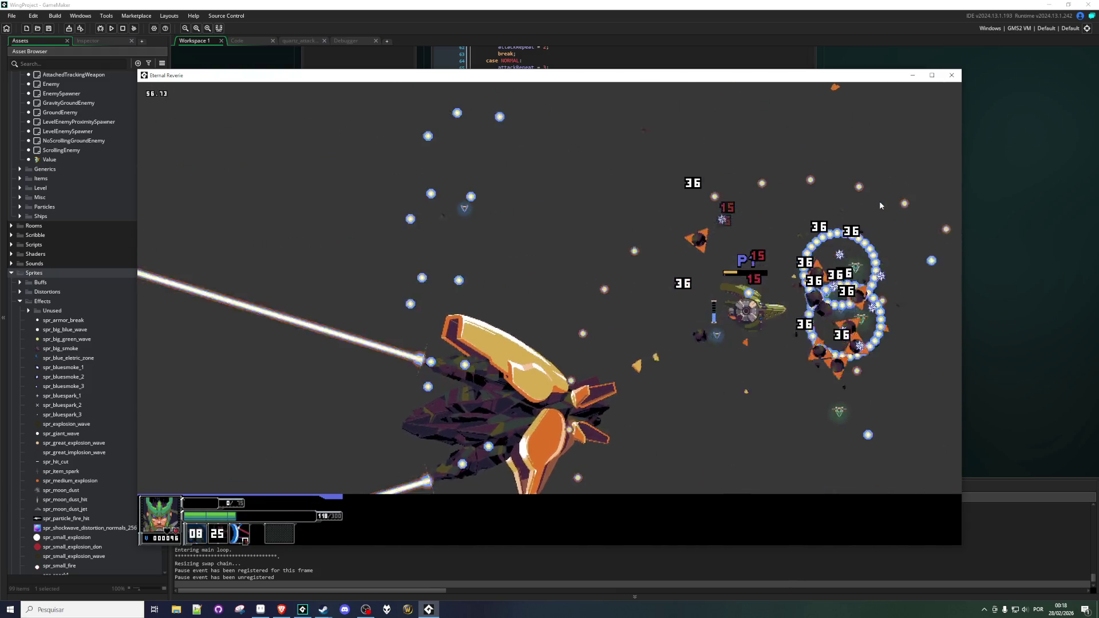
# Pop the shield over the boss, dart right into the enemy group, then shift back left.
pyautogui.press('Up')
pyautogui.press('Left')
pyautogui.press('Right')
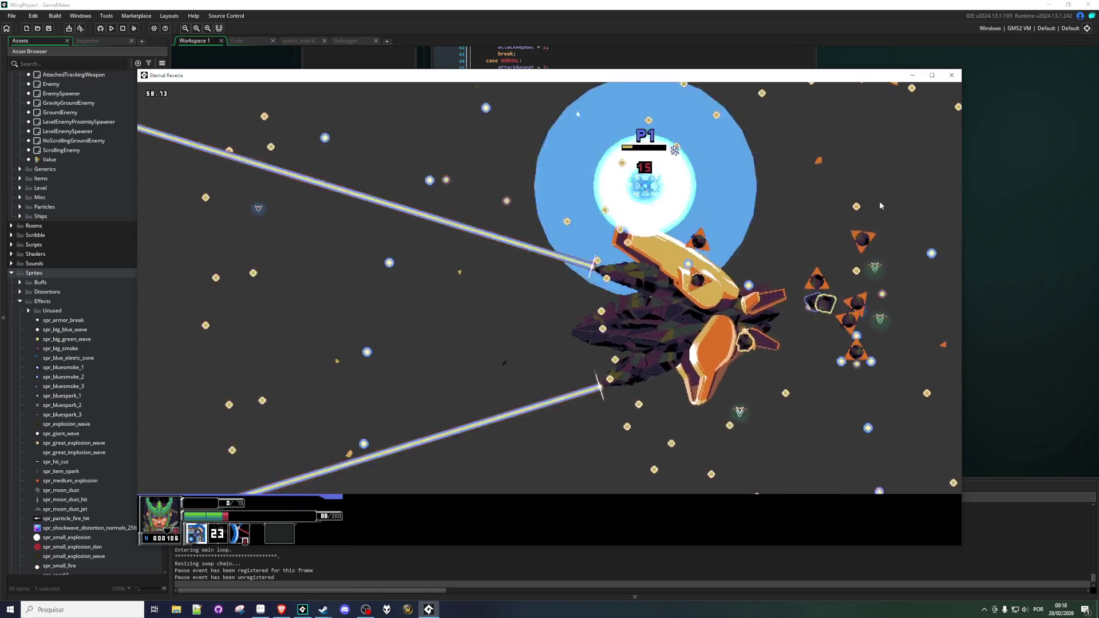
pyautogui.press('Right')
pyautogui.press('Down')
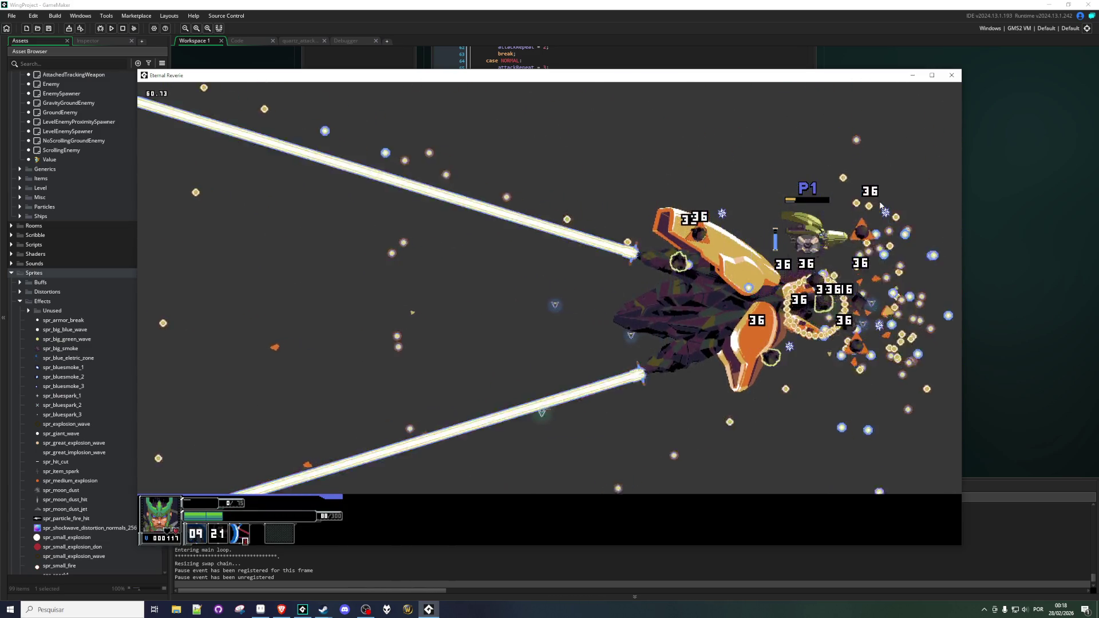
pyautogui.press('Left')
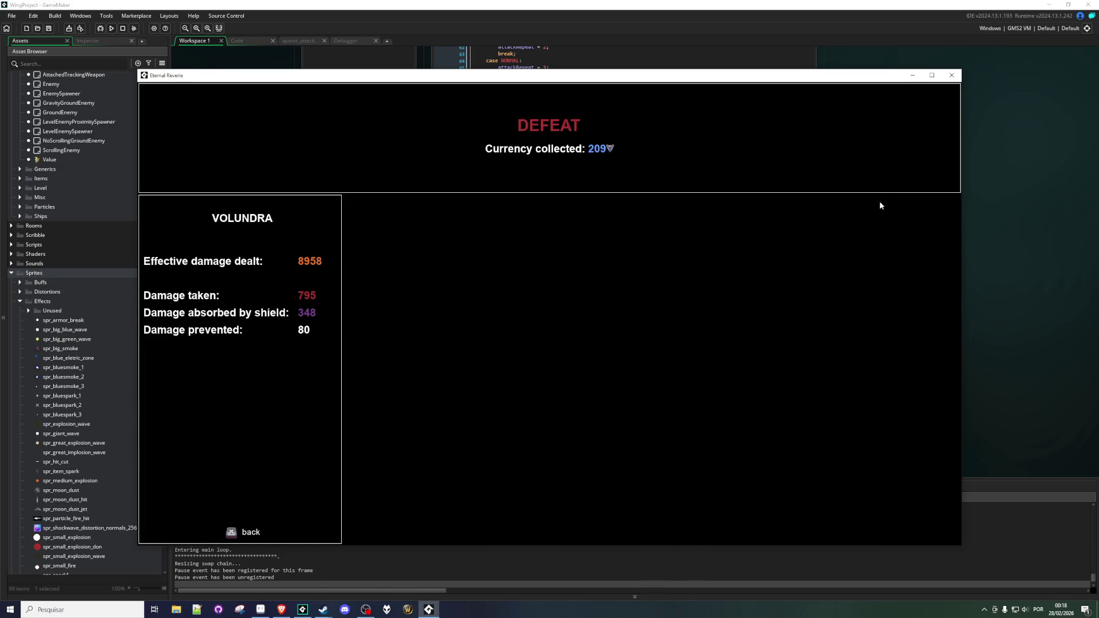
# Close the Eternal Reverie game window after the defeat screen to end the playtest.
pyautogui.click(952, 76)
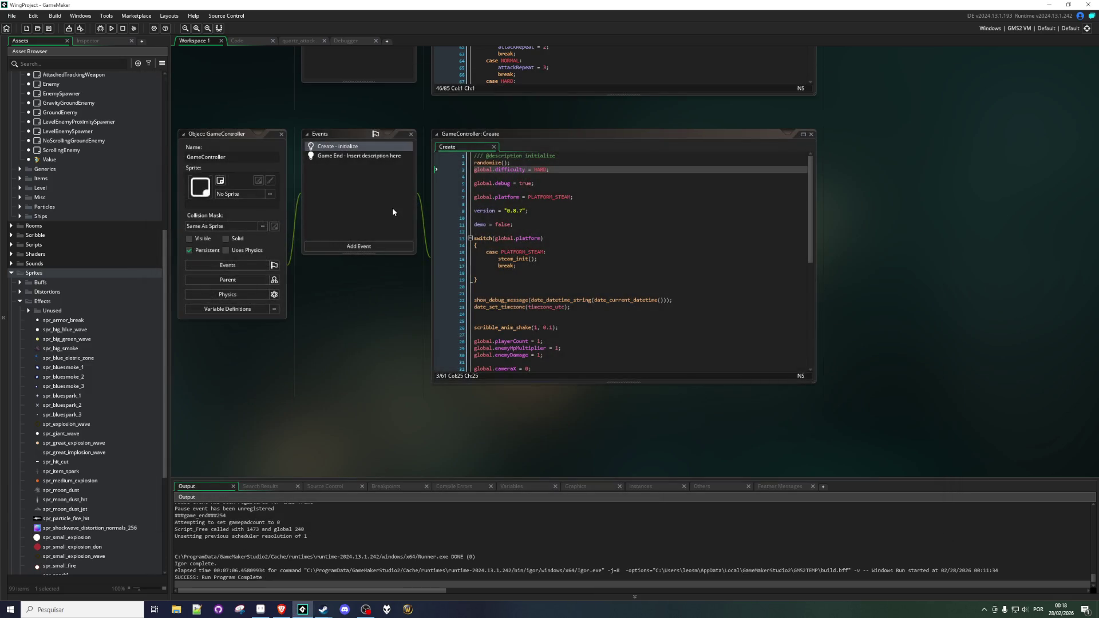